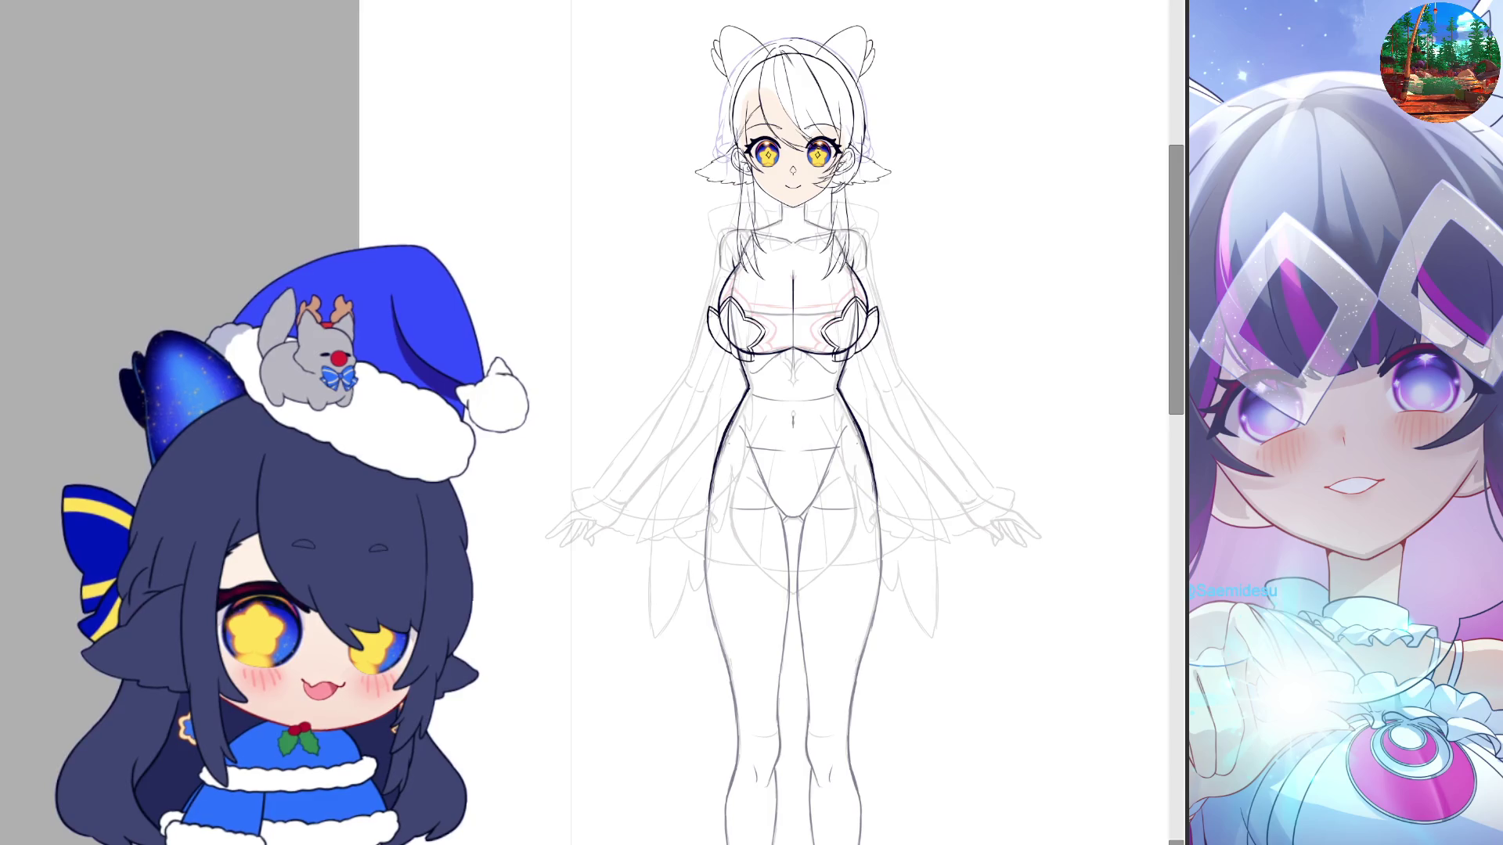
# Zoom in and out to frame the neck and high collar below the chin
pyautogui.scroll(2, 564, 149)
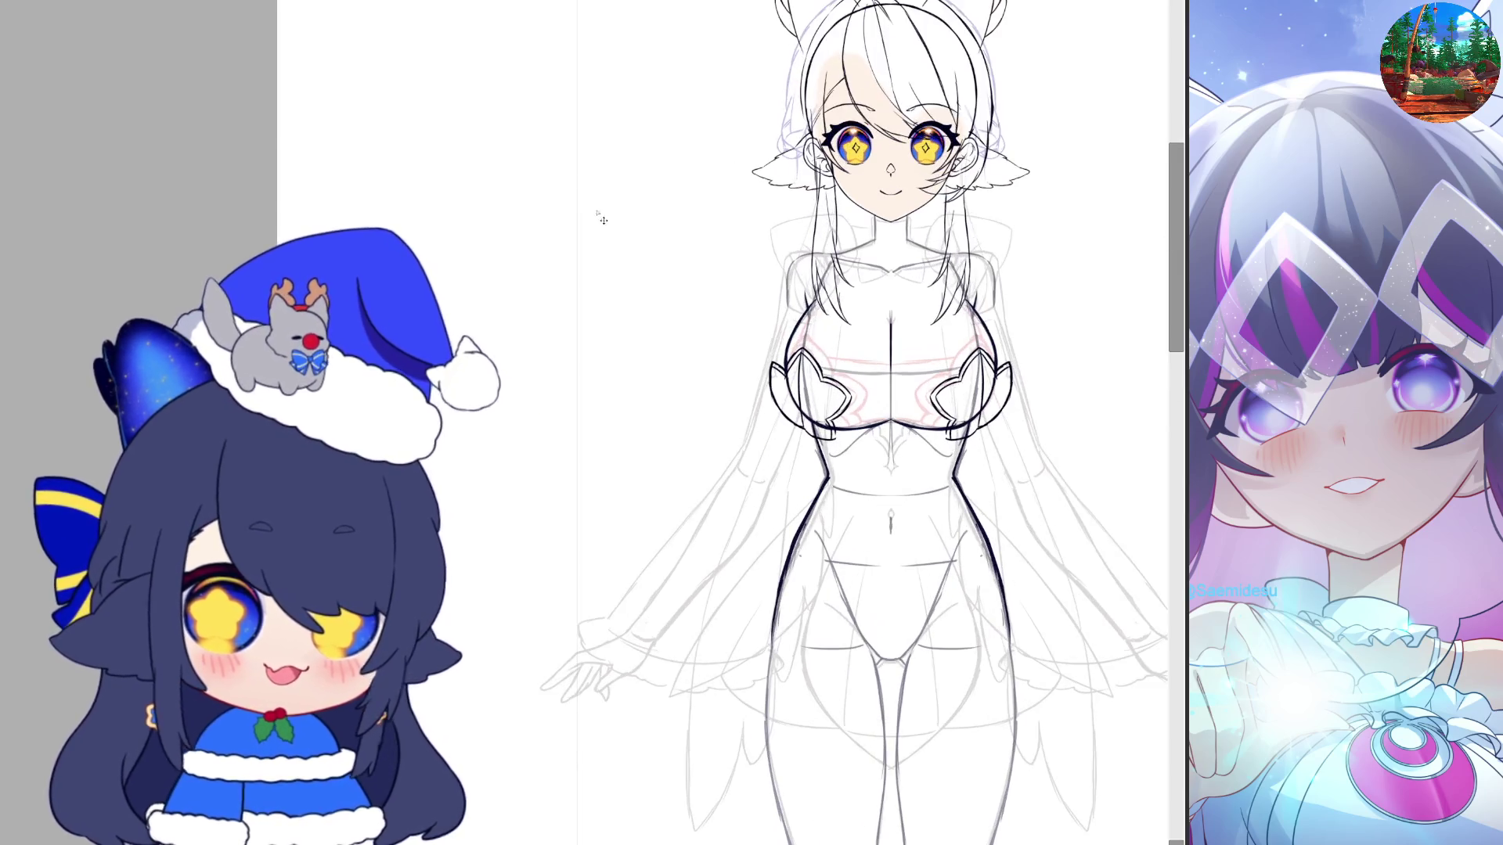
pyautogui.scroll(2, 961, 265)
pyautogui.scroll(3, 1031, 243)
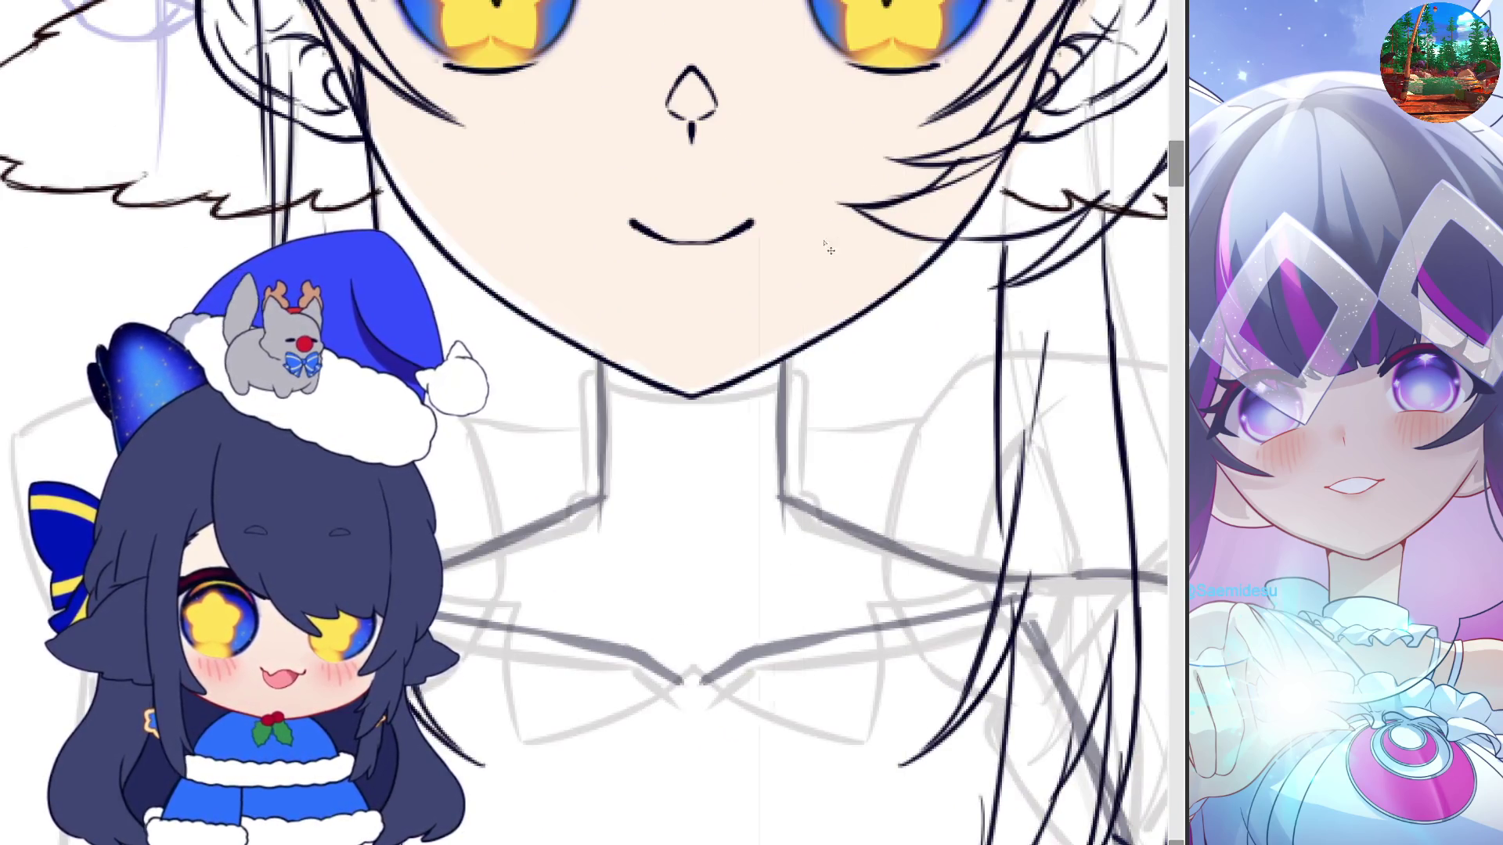
pyautogui.scroll(2, 829, 249)
pyautogui.scroll(2, 876, 270)
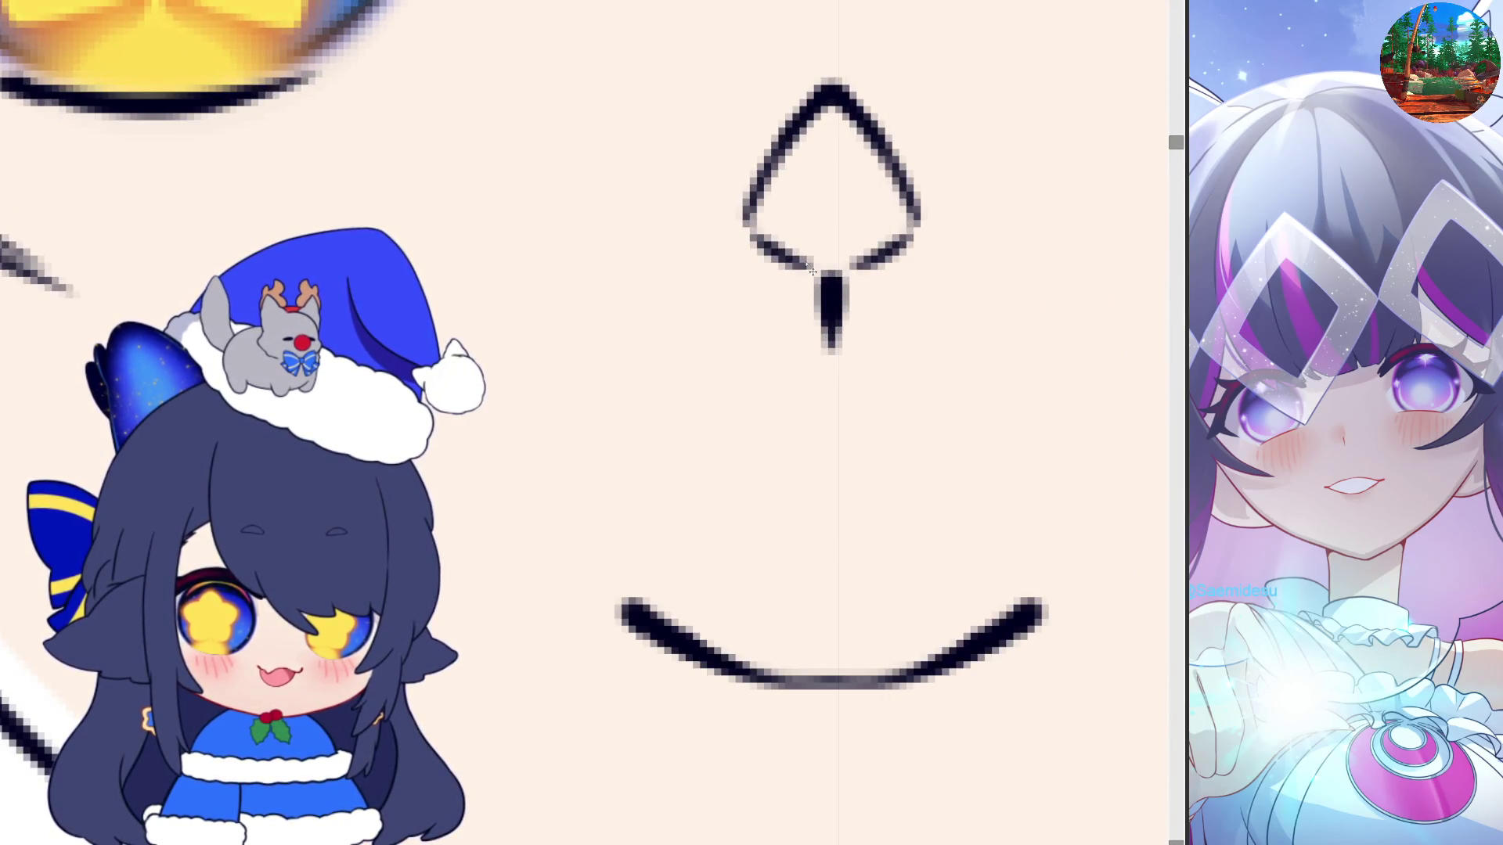
pyautogui.scroll(-4, 836, 271)
pyautogui.scroll(-2, 839, 270)
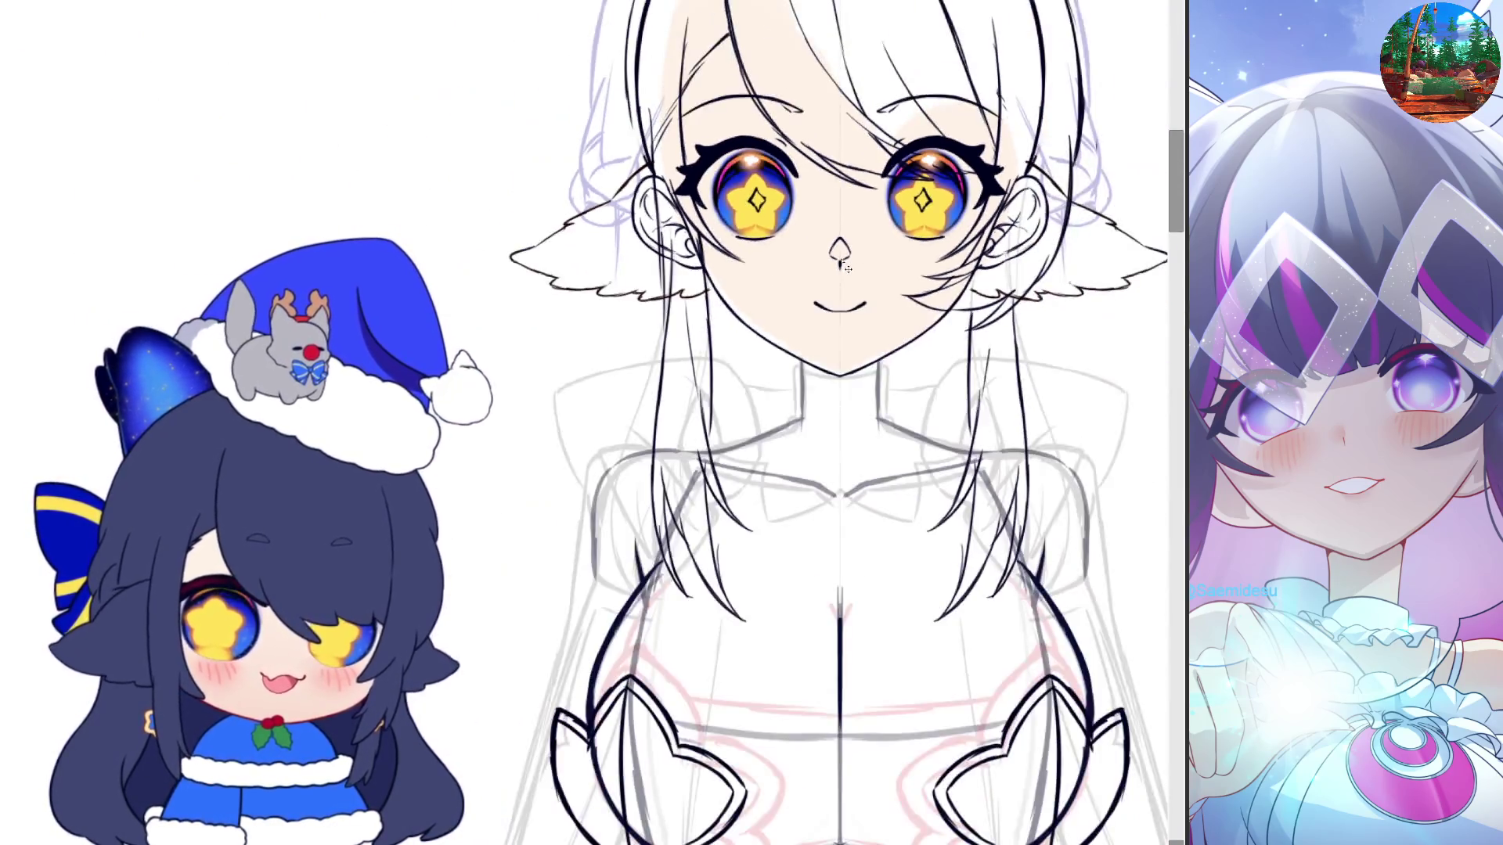
pyautogui.scroll(-2, 842, 269)
pyautogui.scroll(-1, 847, 269)
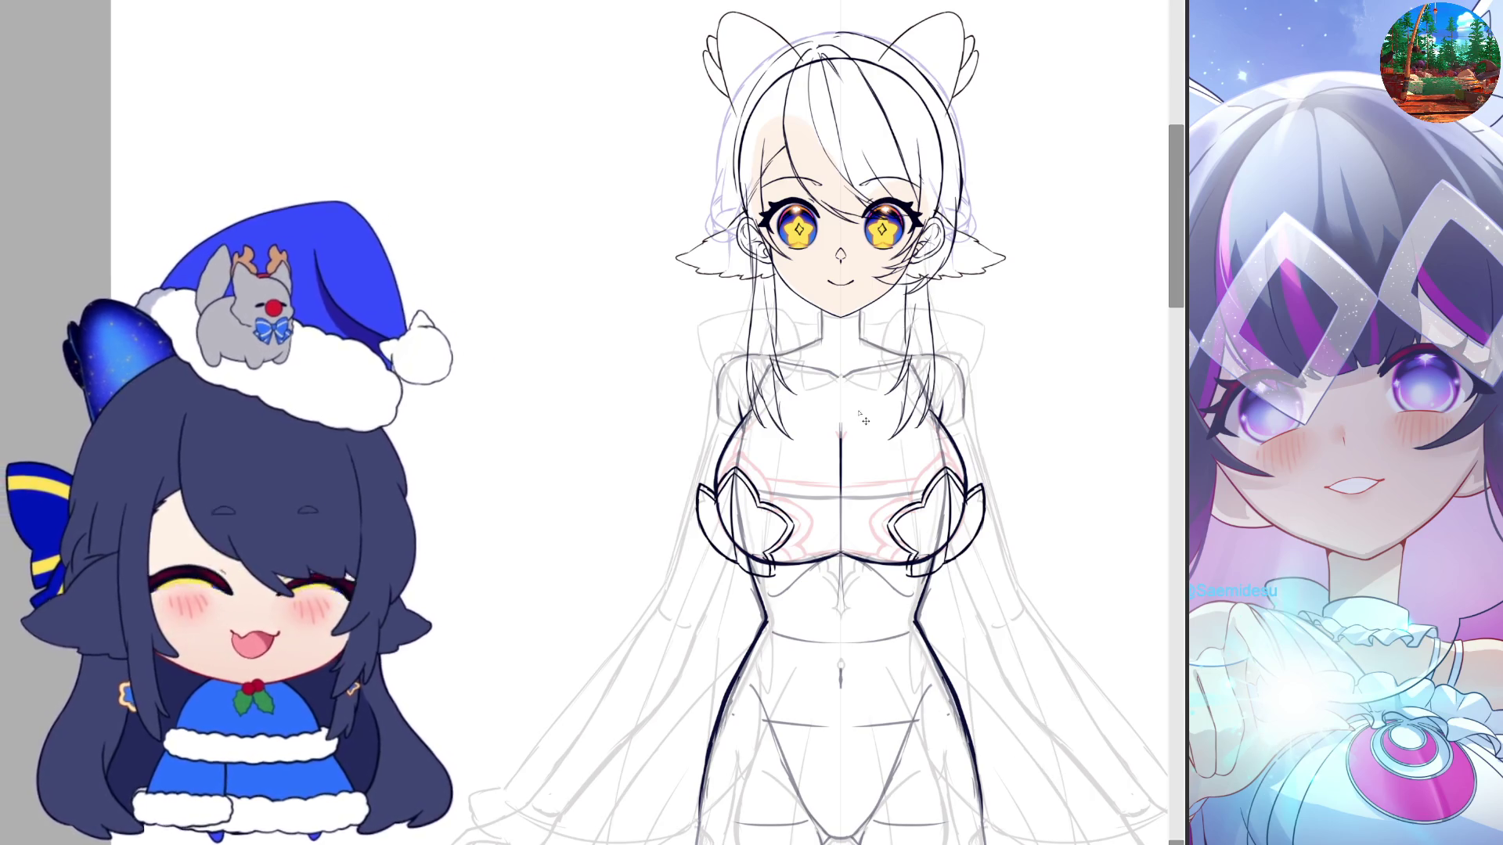
pyautogui.scroll(1, 821, 378)
pyautogui.scroll(1, 822, 378)
pyautogui.scroll(1, 907, 374)
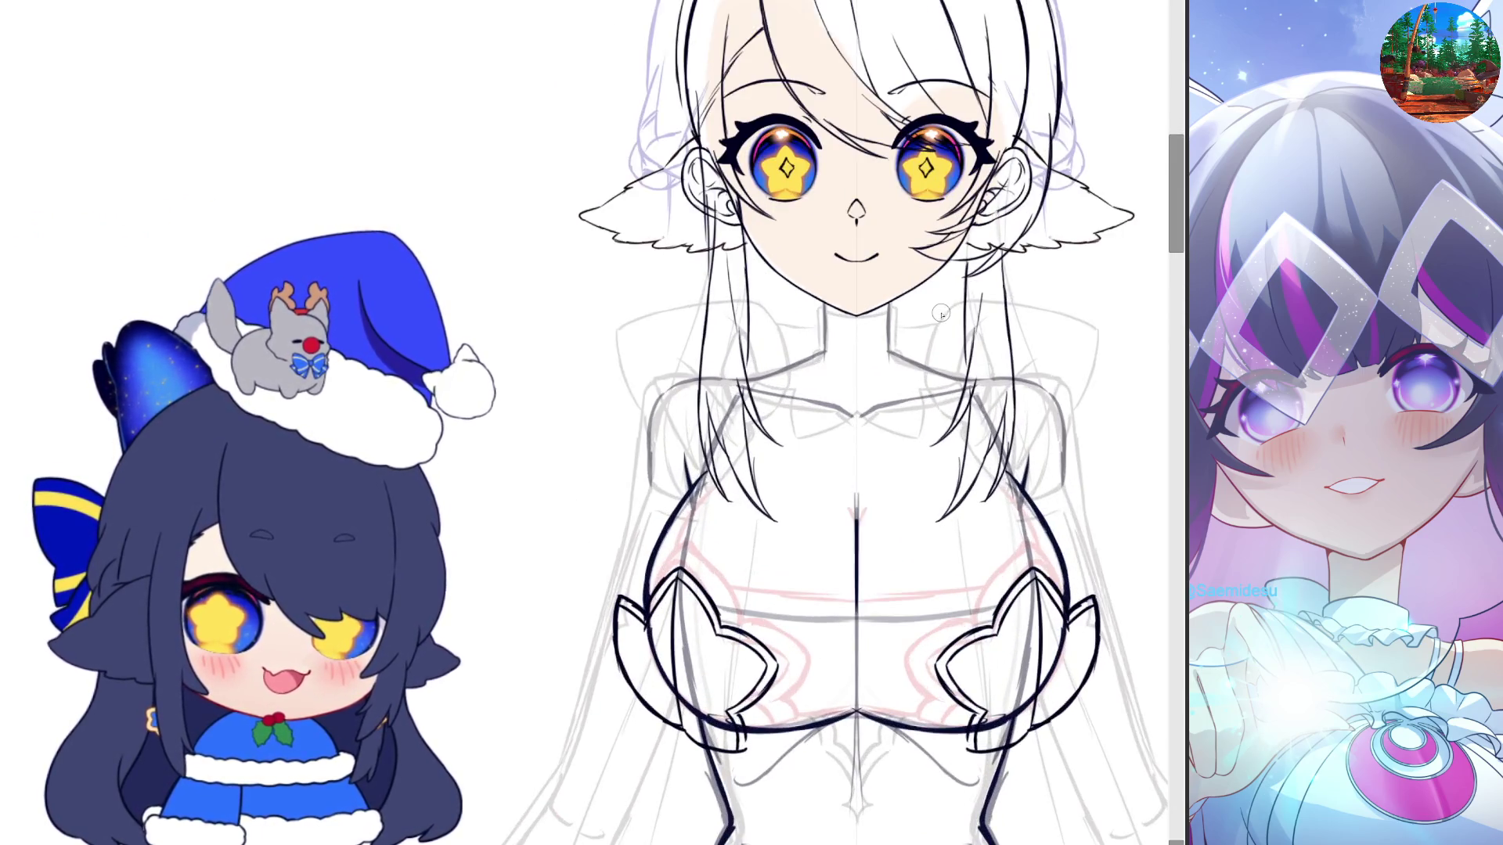
pyautogui.scroll(1, 835, 301)
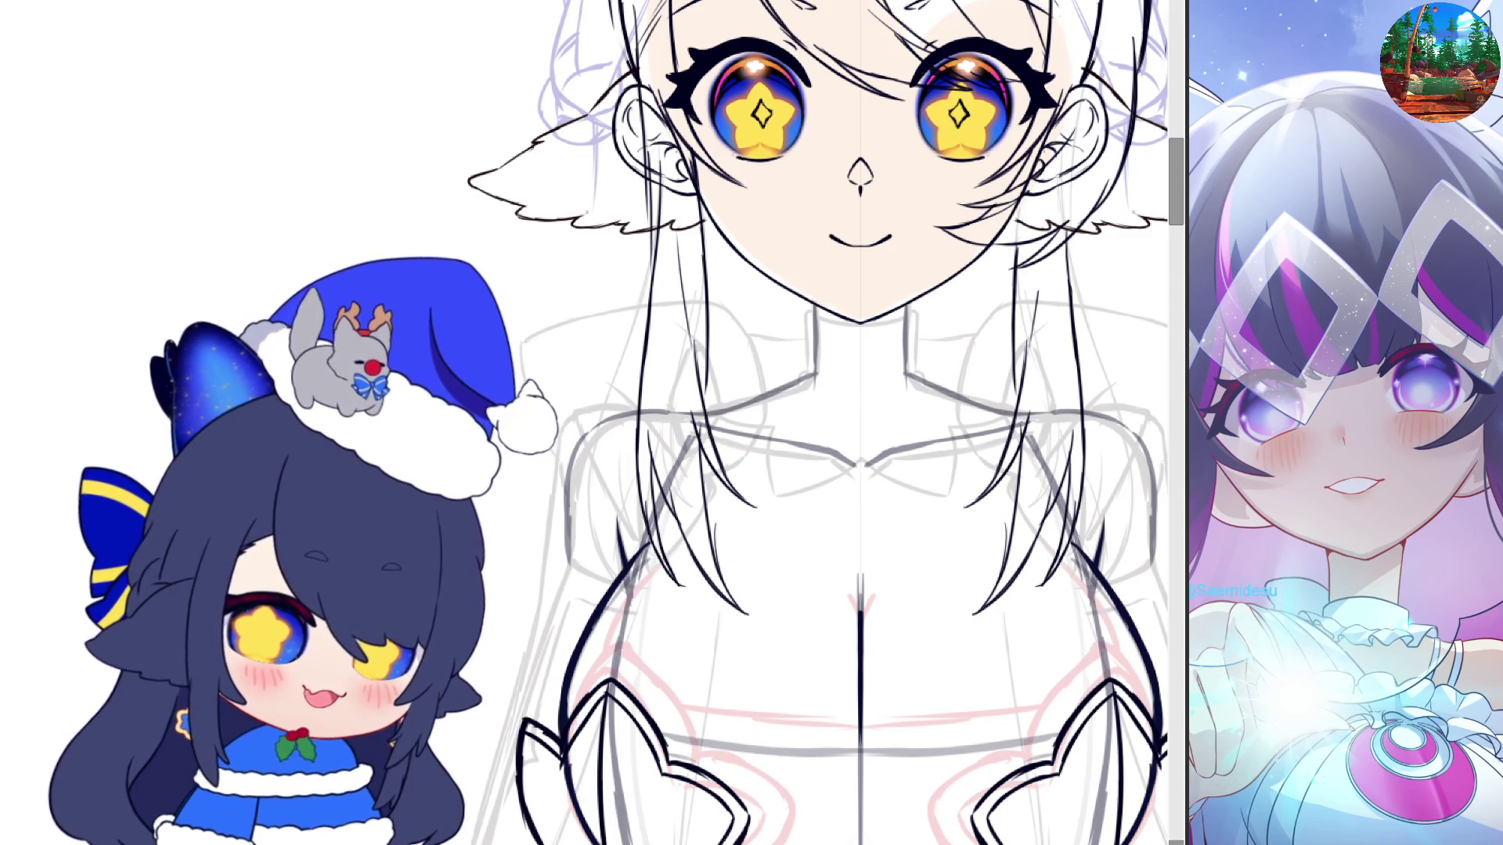
pyautogui.scroll(1, 940, 493)
pyautogui.scroll(1, 864, 478)
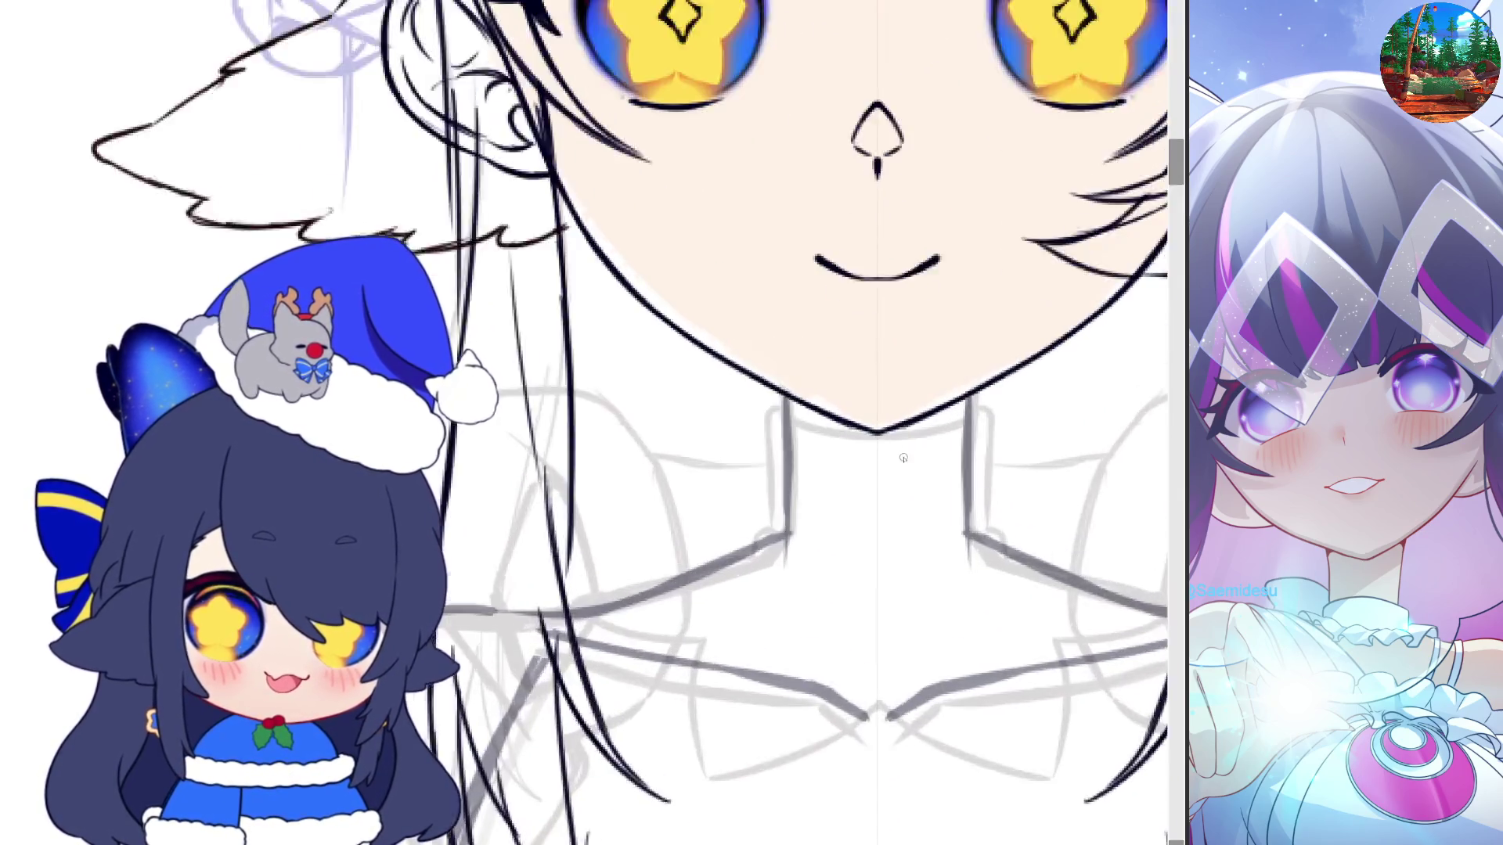
pyautogui.scroll(1, 863, 478)
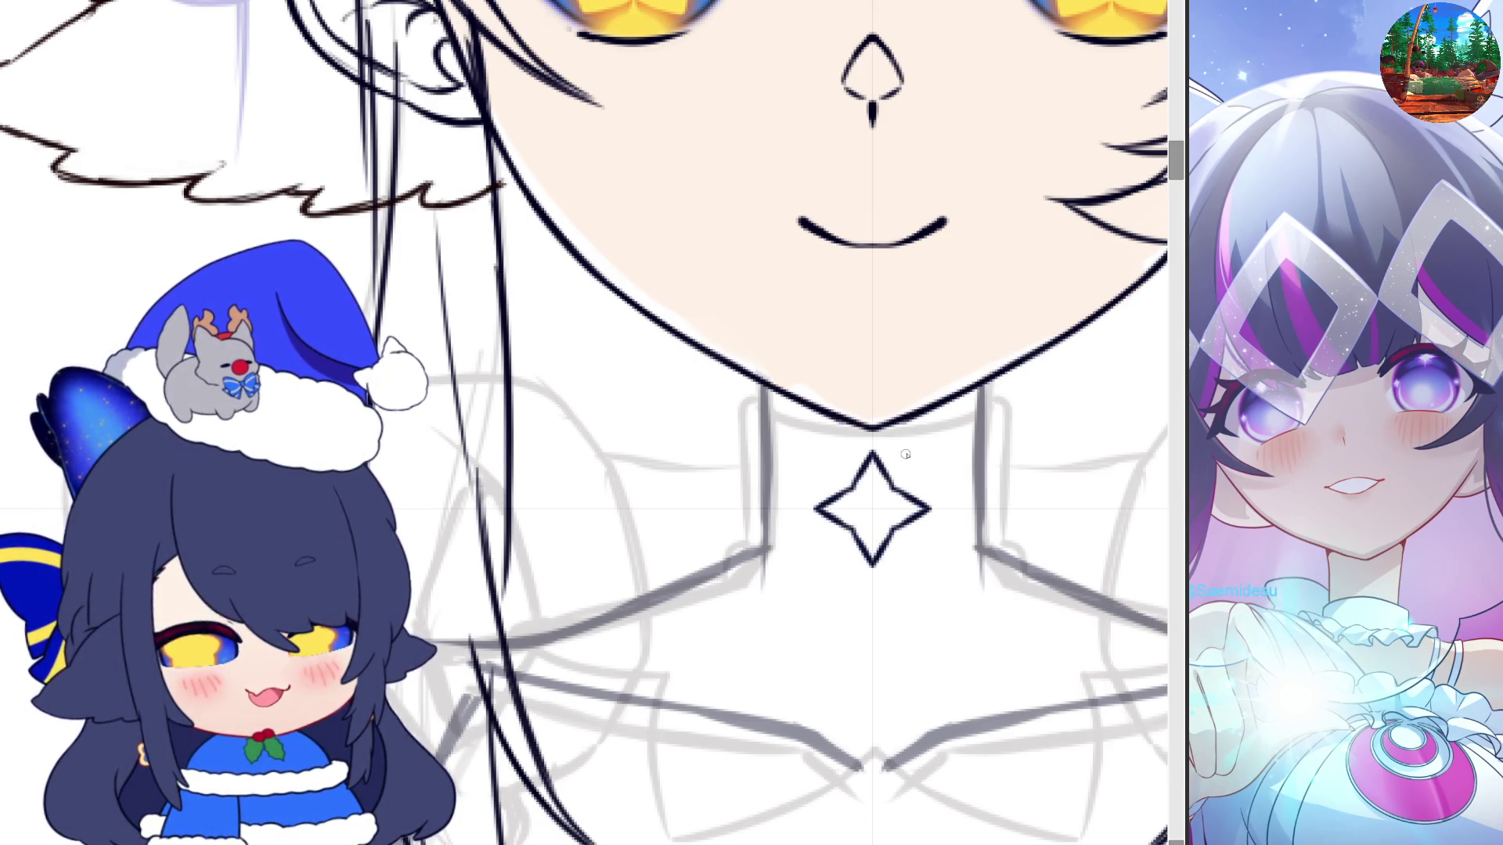
# Undo the four-pointed collar star, then redo it to bring it back
pyautogui.hotkey('ctrl', 'z')
pyautogui.hotkey('ctrl', 'y')
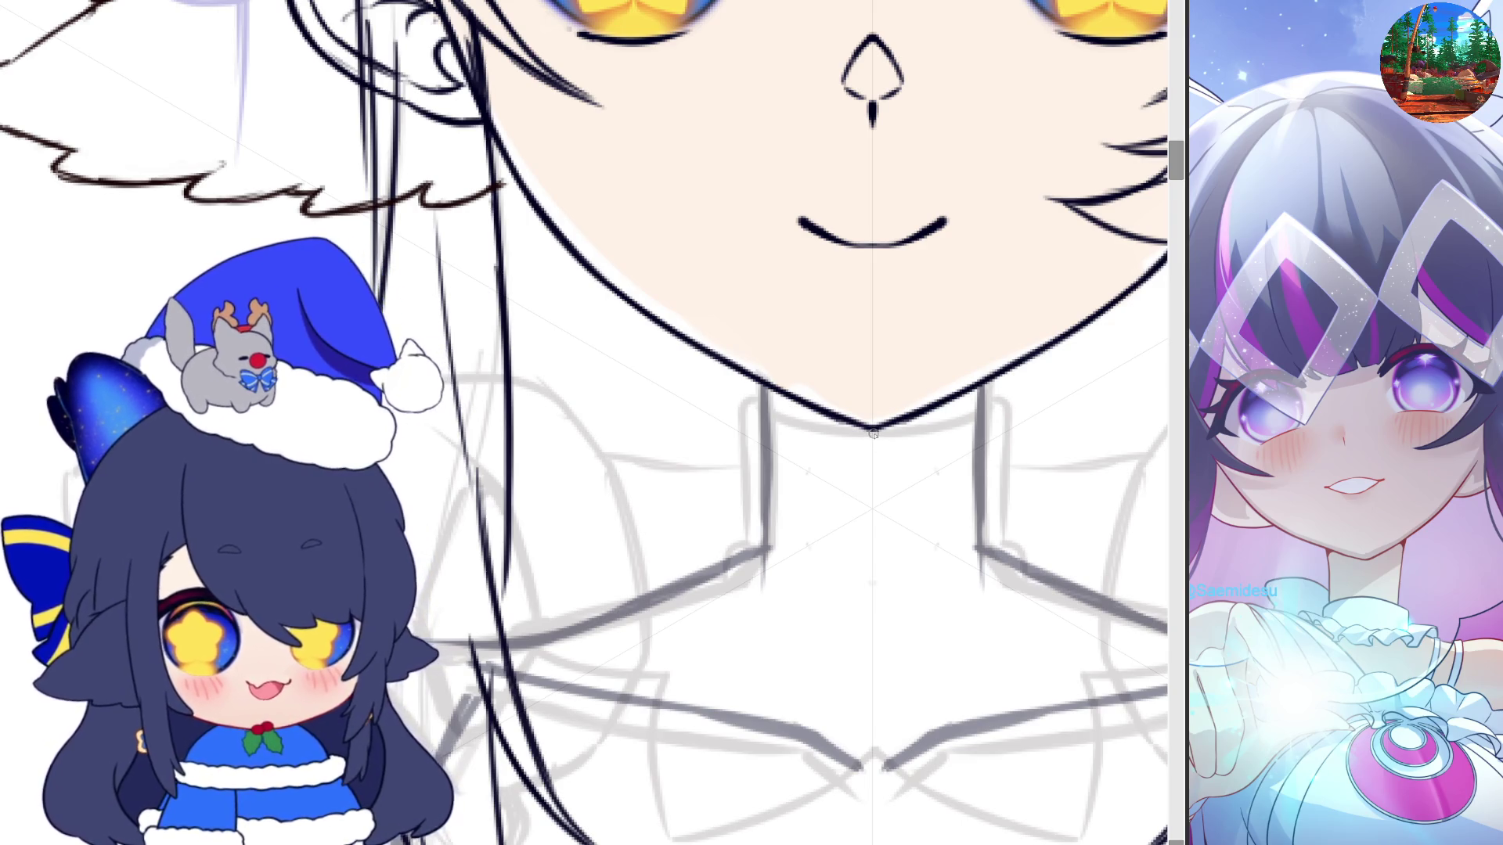
# Draw a six-pointed collar star with an inner outline, comparing versions with undo and redo
pyautogui.moveTo(883, 444); pyautogui.dragTo(893, 461)
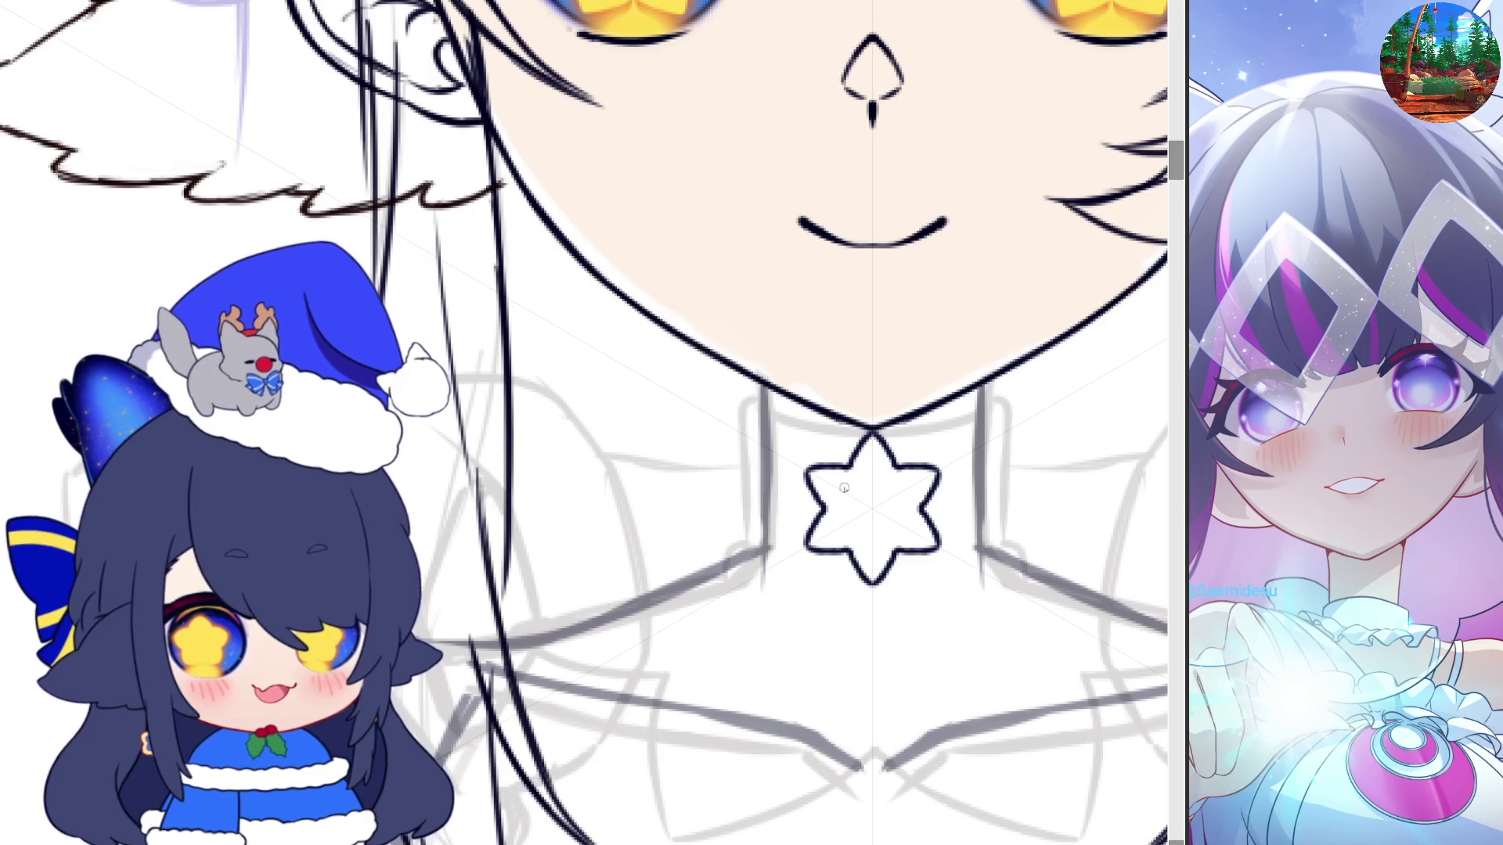
pyautogui.moveTo(823, 481); pyautogui.dragTo(838, 507)
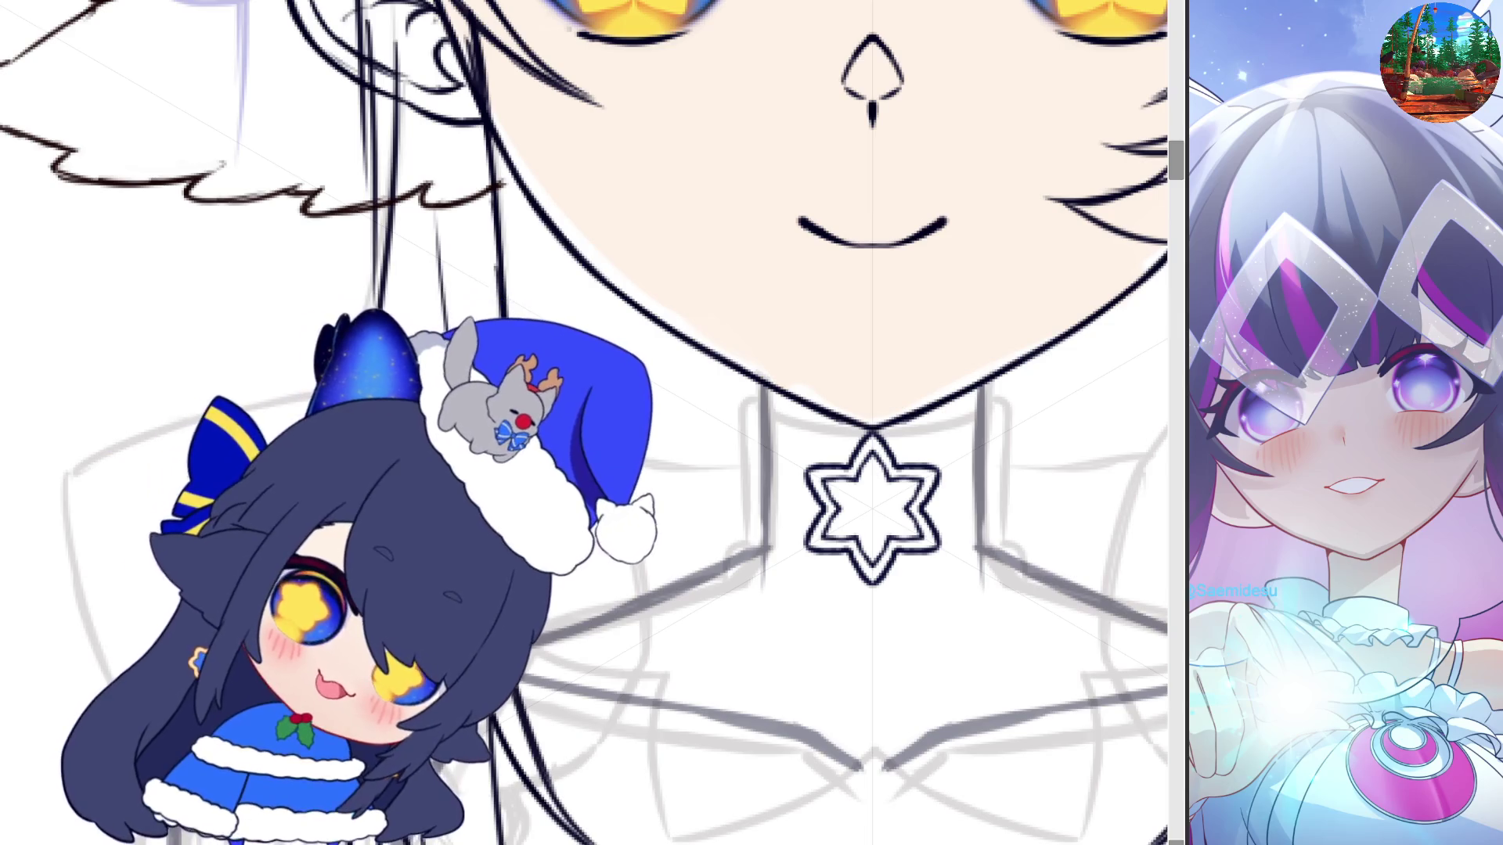
pyautogui.hotkey('ctrl', 'z')
pyautogui.hotkey('ctrl', 'z')
pyautogui.hotkey('ctrl', 'z')
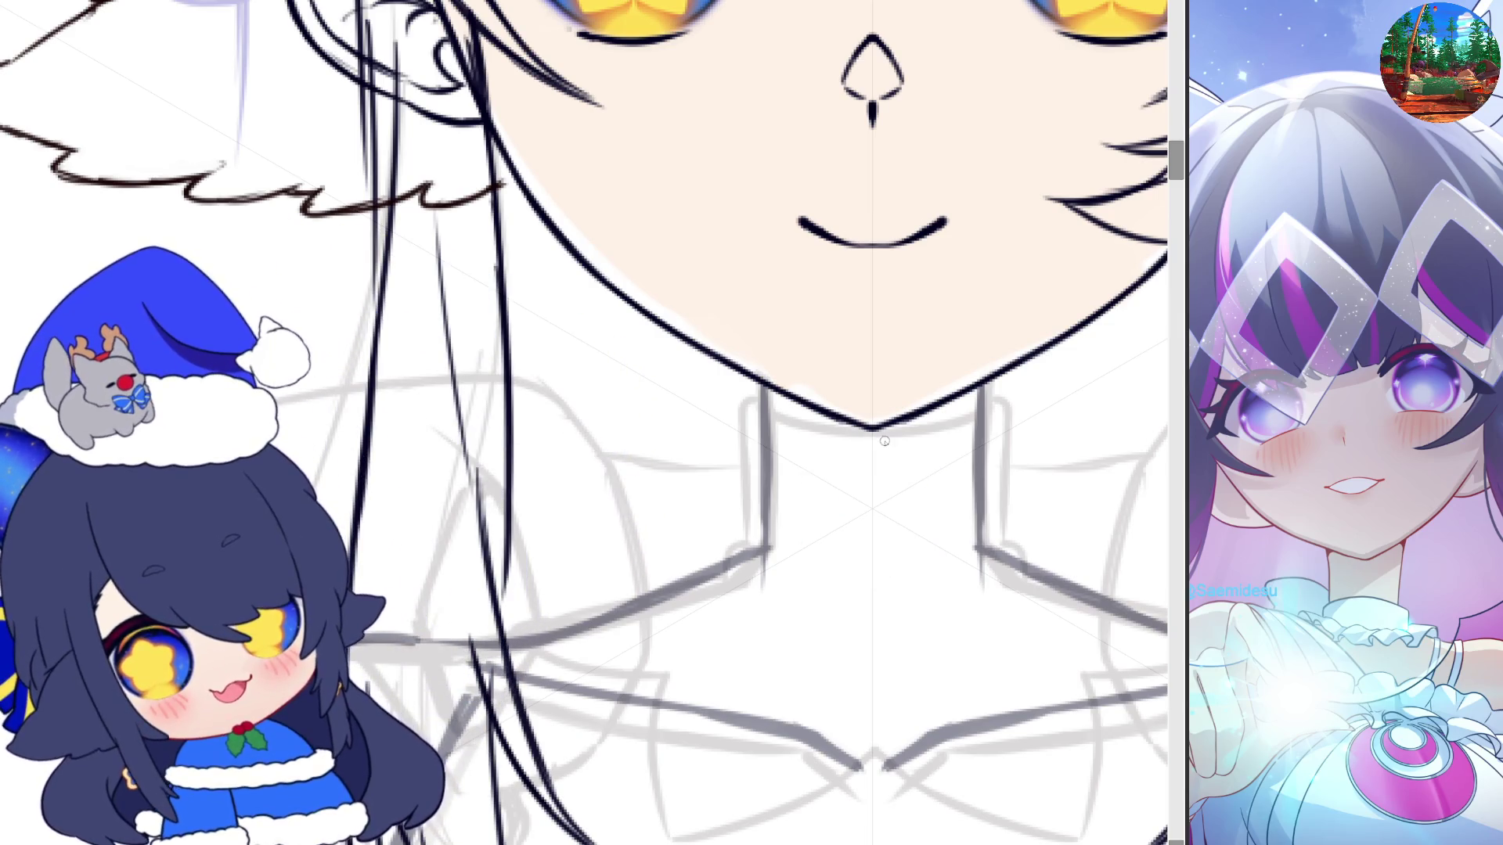
pyautogui.hotkey('ctrl', 'y')
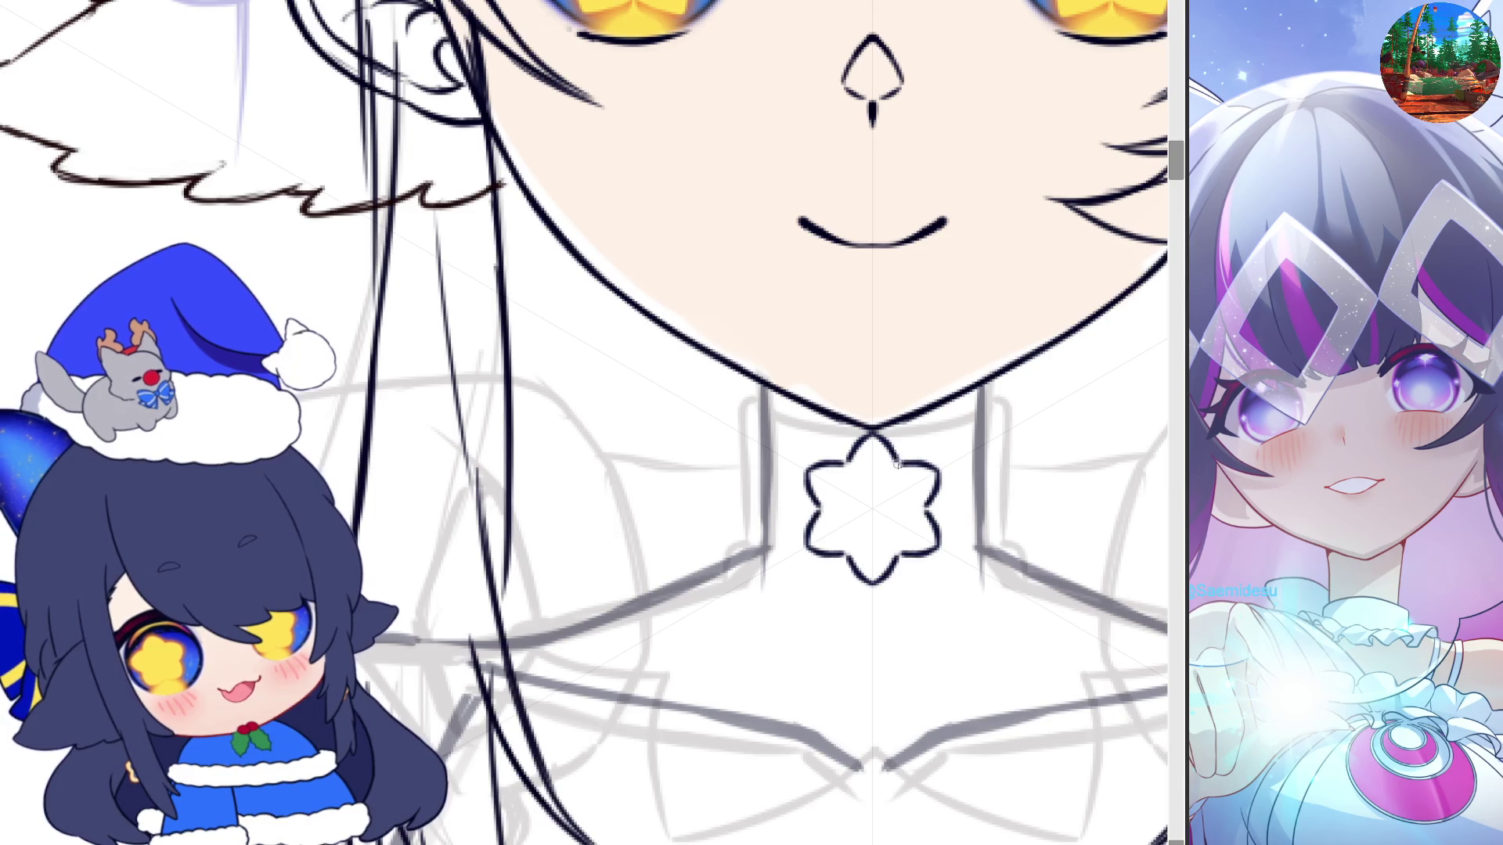
pyautogui.hotkey('ctrl', 'y')
pyautogui.hotkey('ctrl', 'z')
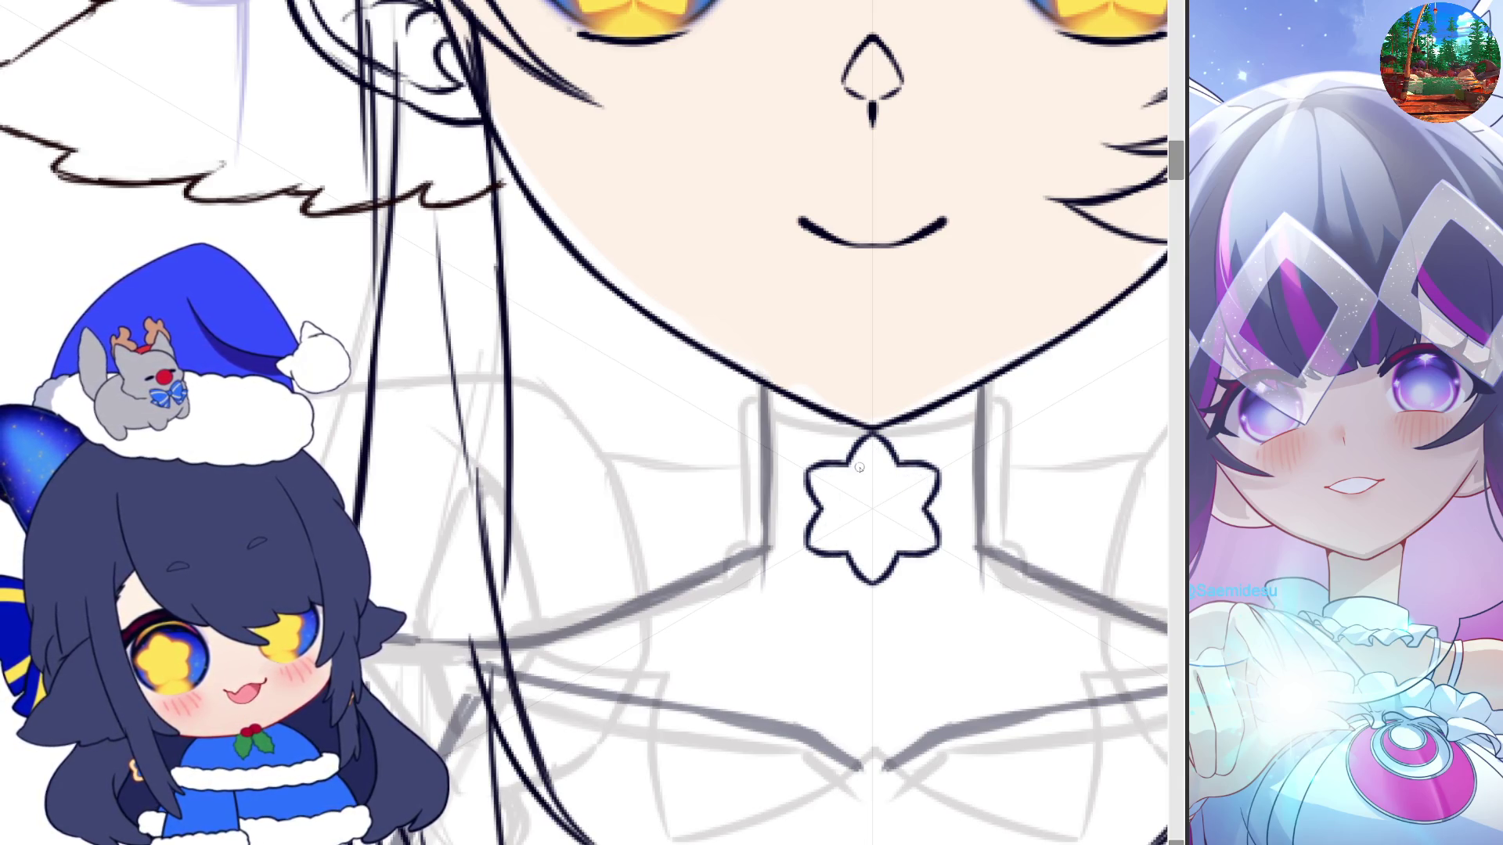
pyautogui.hotkey('ctrl', 'z')
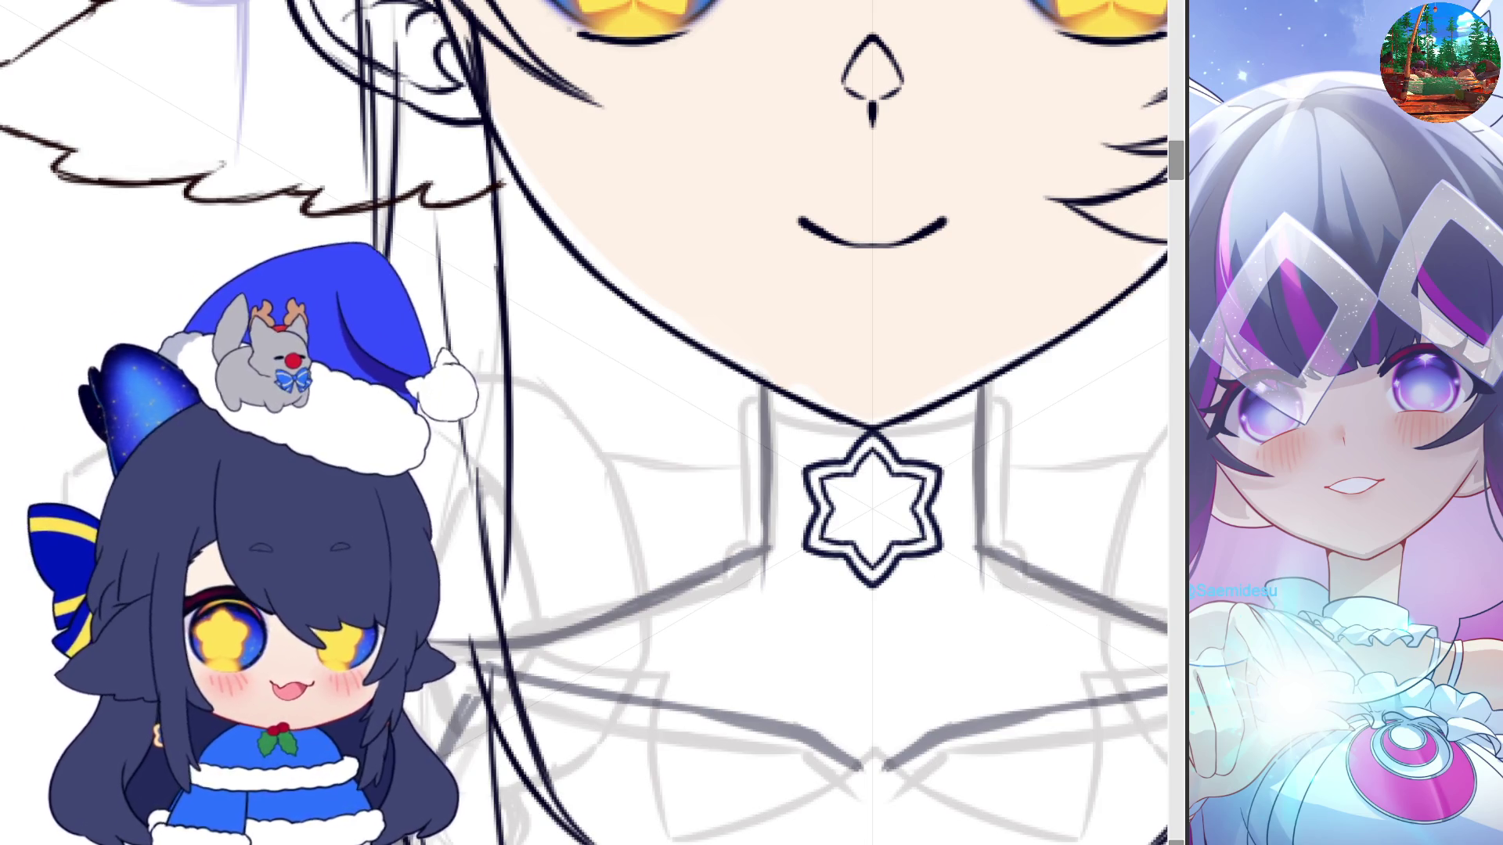
pyautogui.hotkey('ctrl', 't')
# Move the six-pointed star up-left beside the hair, enlarge it, and draw a small collar star
pyautogui.moveTo(871, 509); pyautogui.dragTo(441, 368)
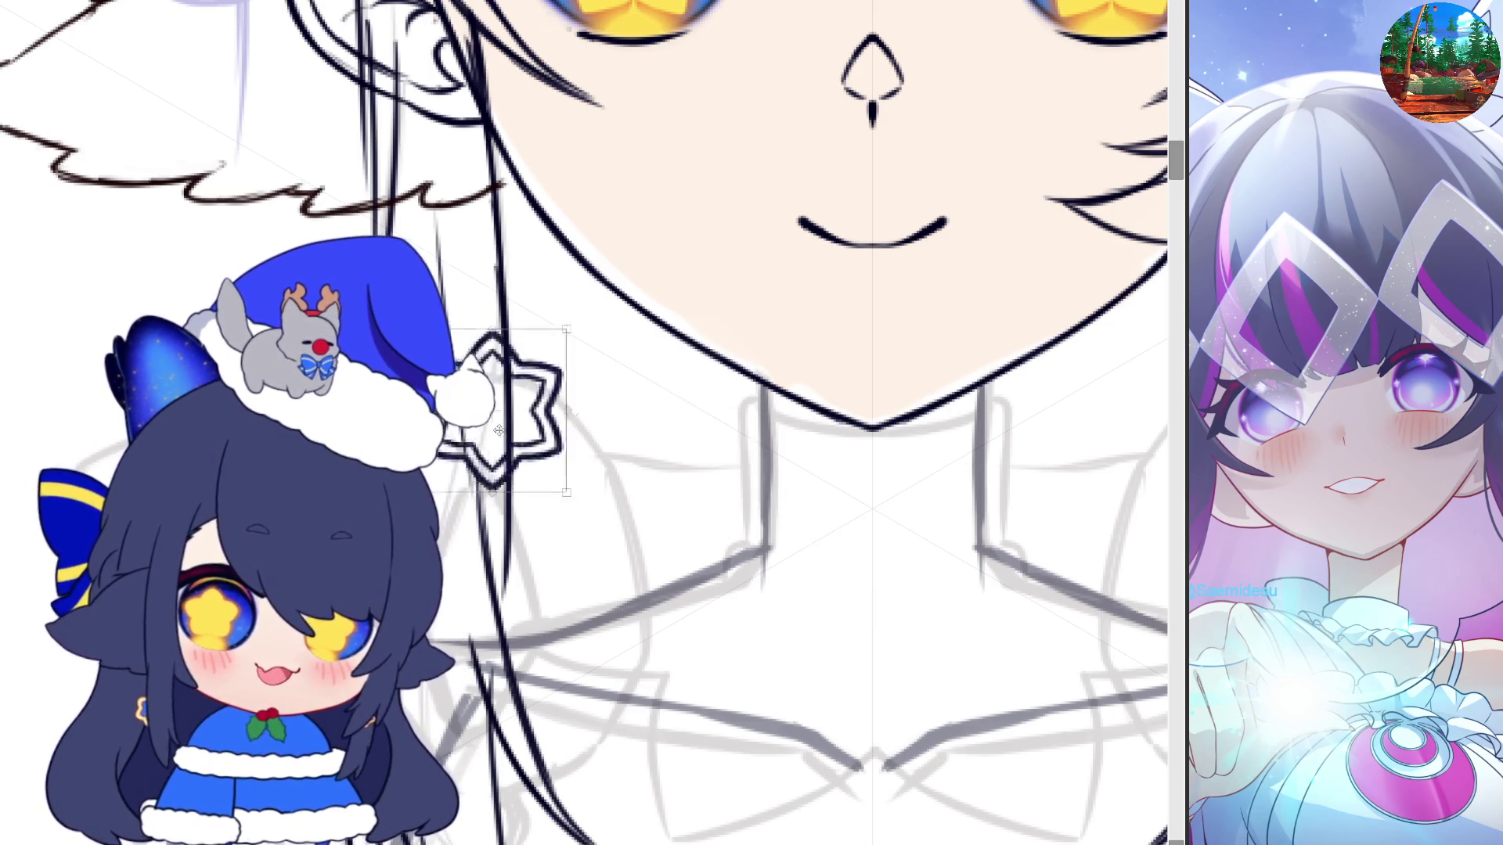
pyautogui.moveTo(517, 450); pyautogui.dragTo(552, 493)
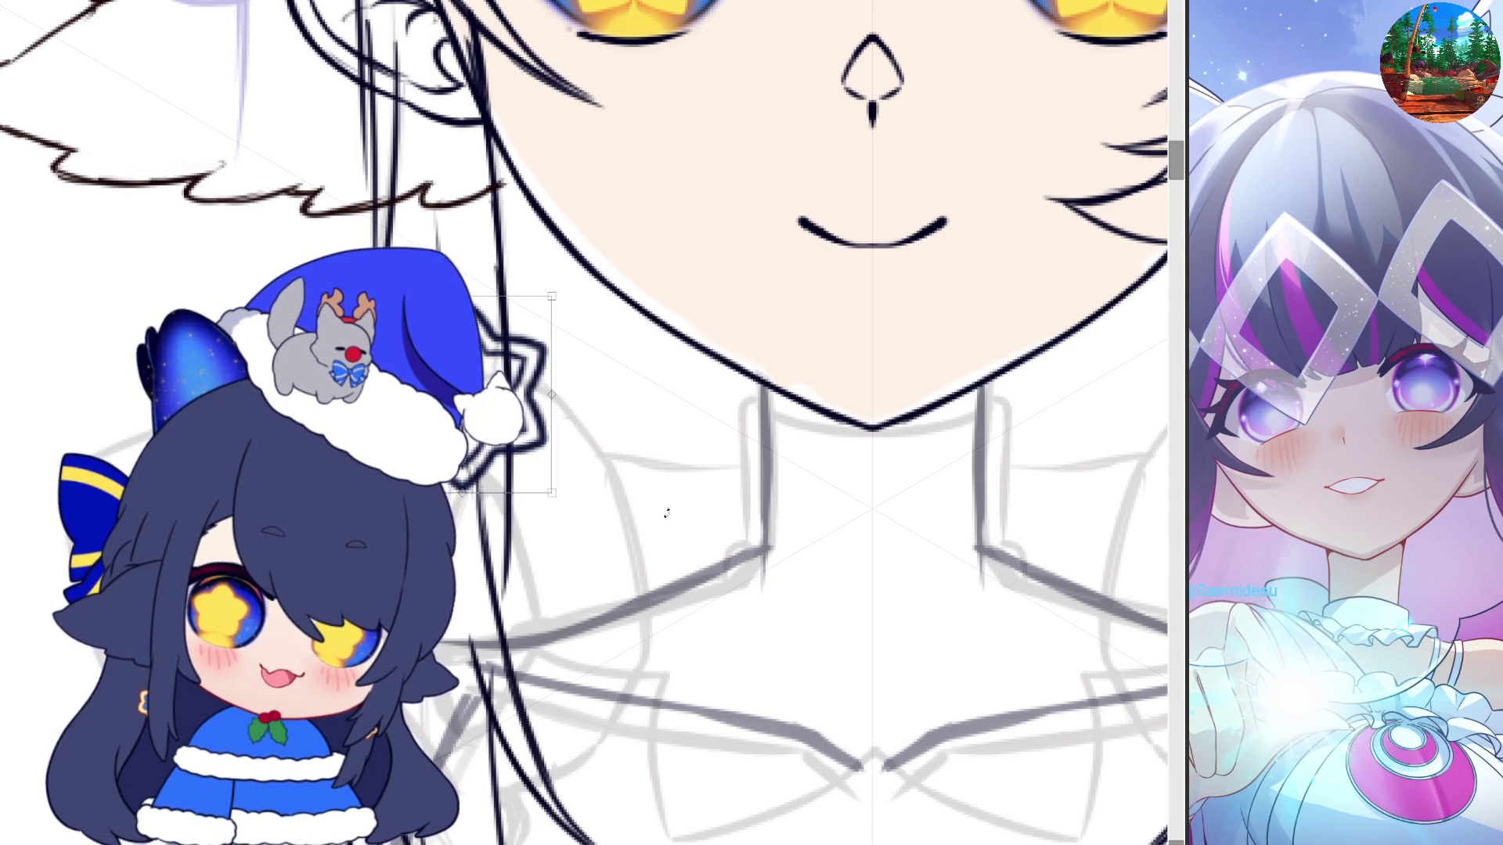
pyautogui.press('Return')
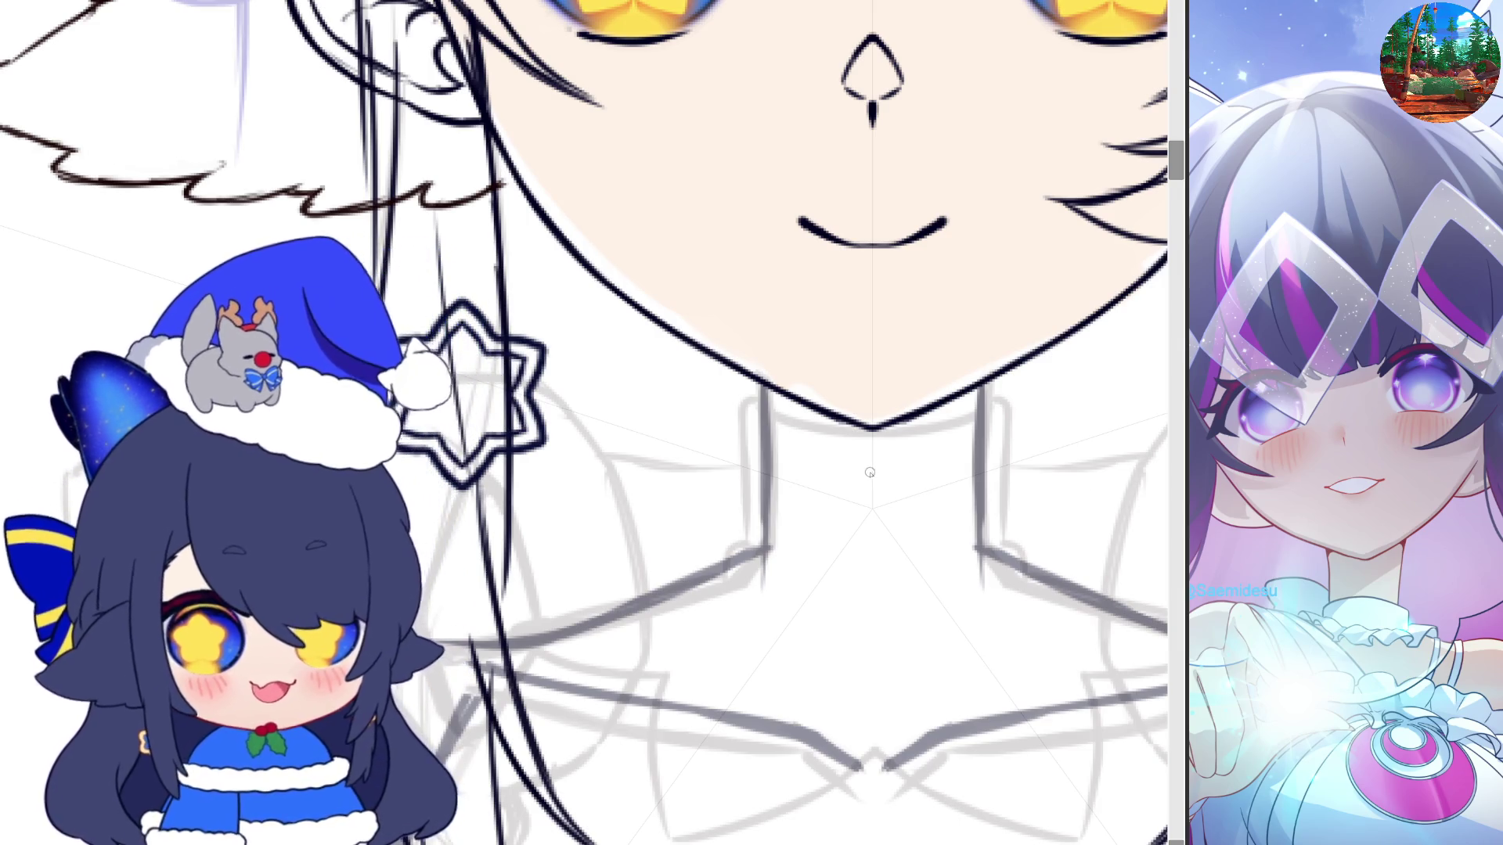
pyautogui.moveTo(868, 475); pyautogui.dragTo(871, 474)
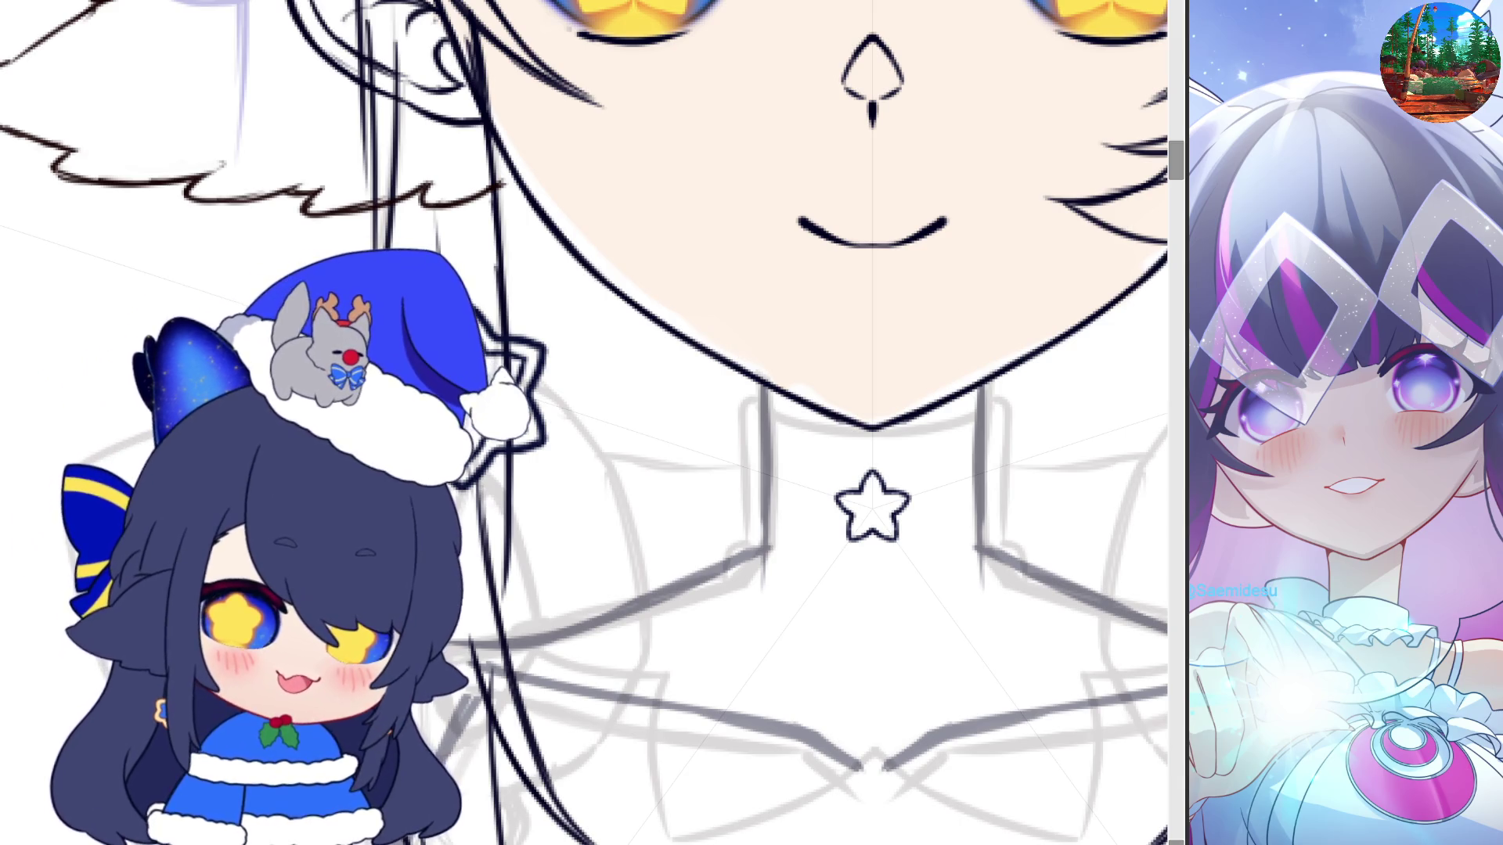
# Select the small star charm below the chin and move it up to become an earlobe stud
pyautogui.scroll(-5, 987, 607)
pyautogui.scroll(2, 959, 565)
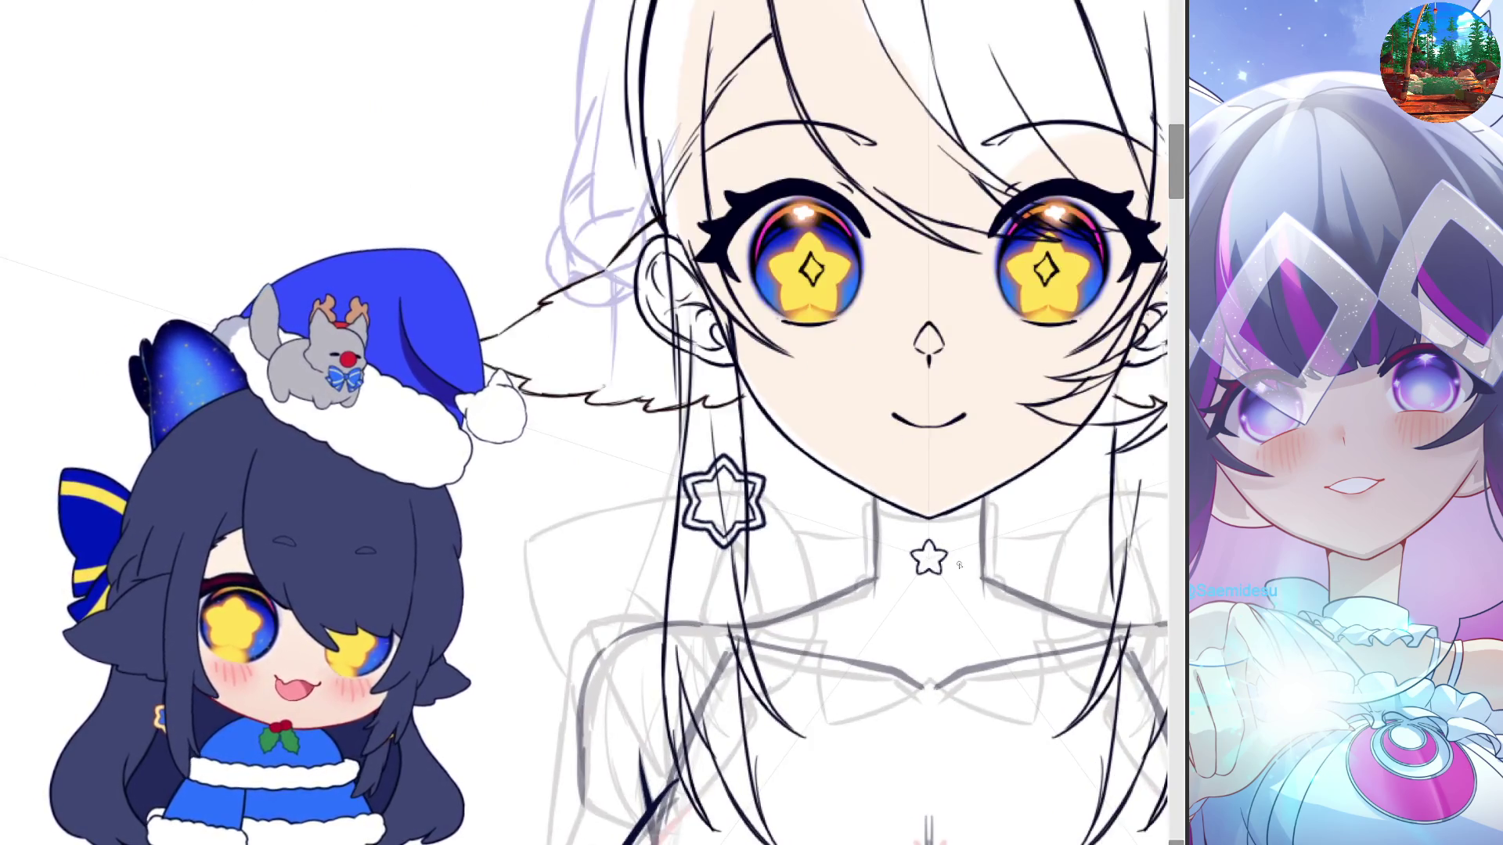
pyautogui.moveTo(950, 587)
pyautogui.mouseDown()
pyautogui.moveTo(710, 380)
pyautogui.moveTo(729, 383)
pyautogui.mouseUp()
pyautogui.hotkey('ctrl', 't')
pyautogui.scroll(2, 710, 381)
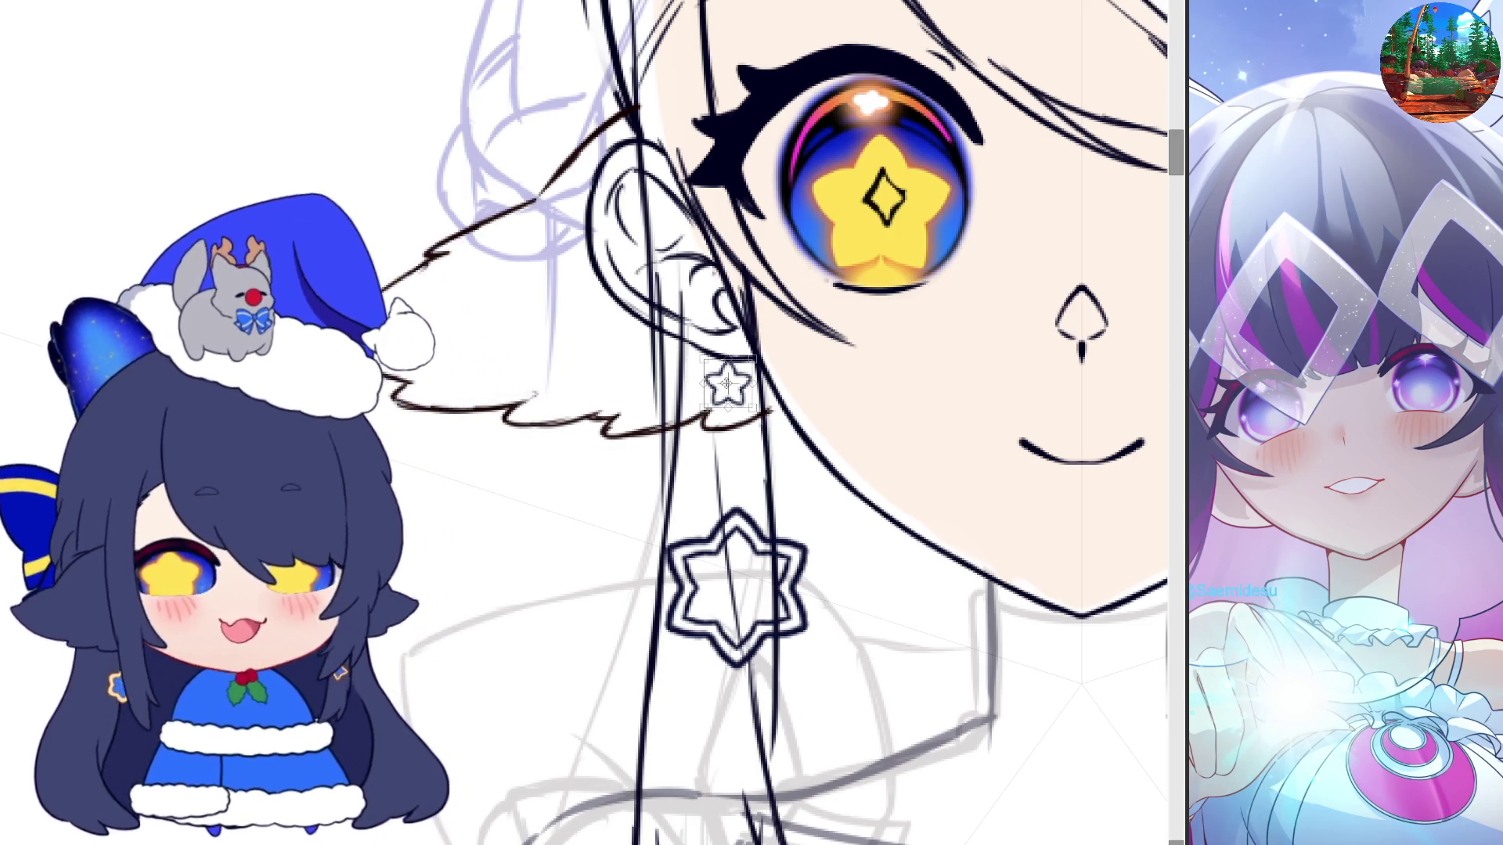
pyautogui.press('Return')
pyautogui.scroll(-2, 600, 555)
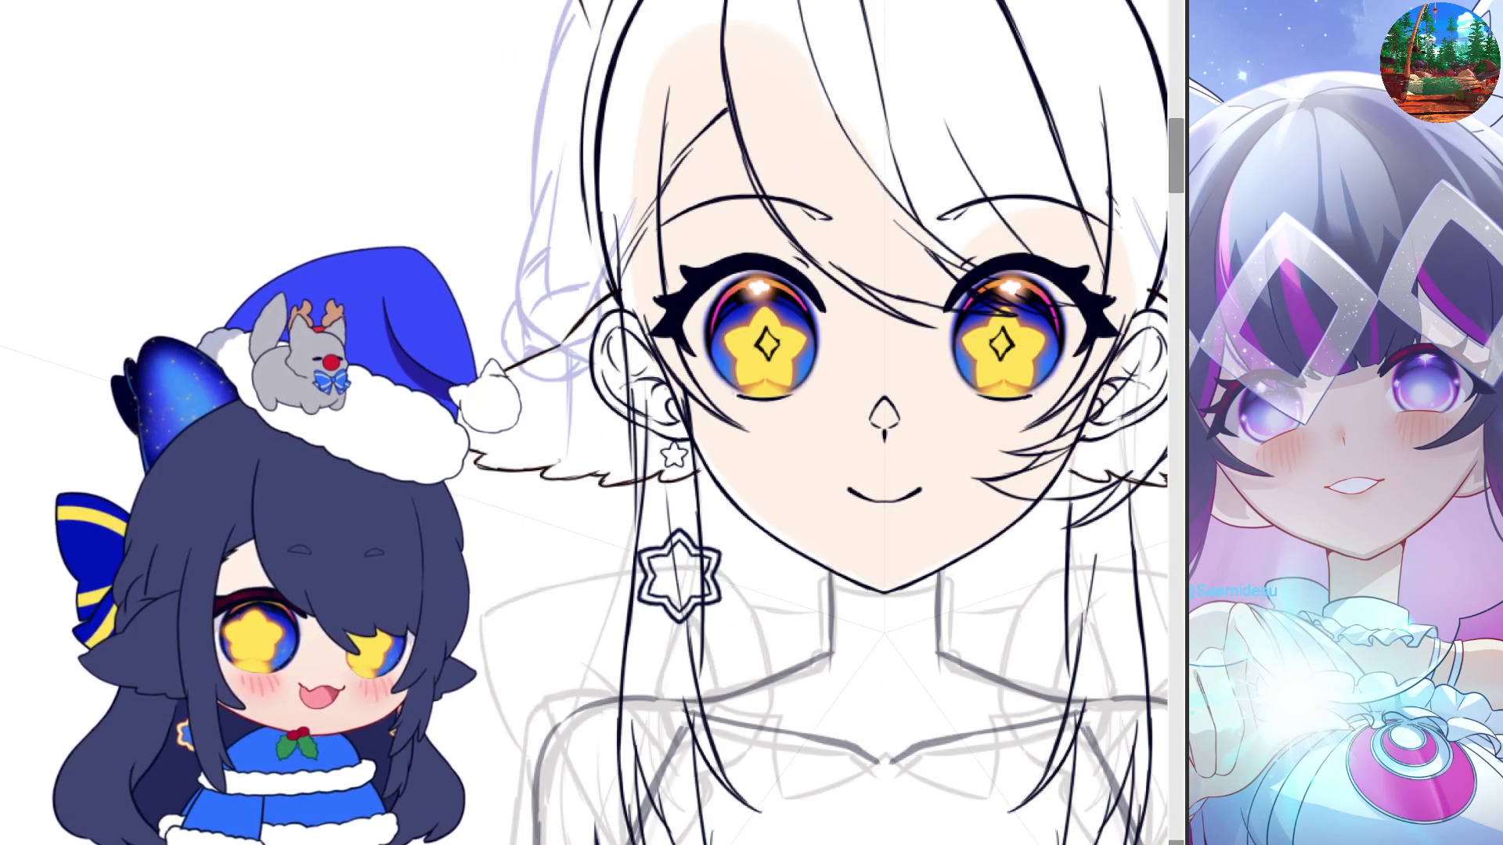
pyautogui.scroll(-2, 740, 426)
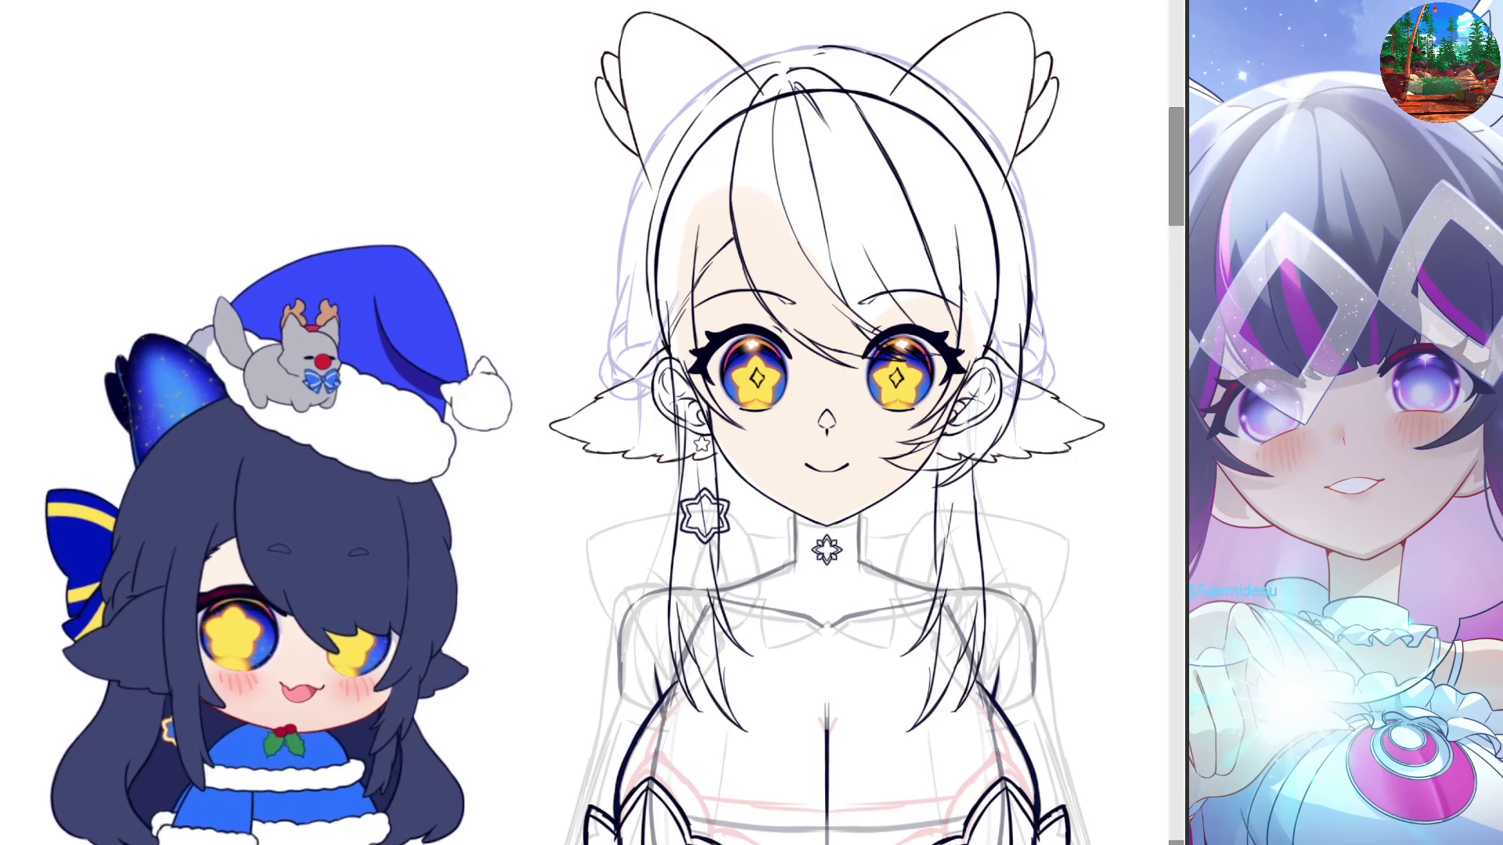
pyautogui.scroll(2, 727, 512)
pyautogui.scroll(2, 727, 511)
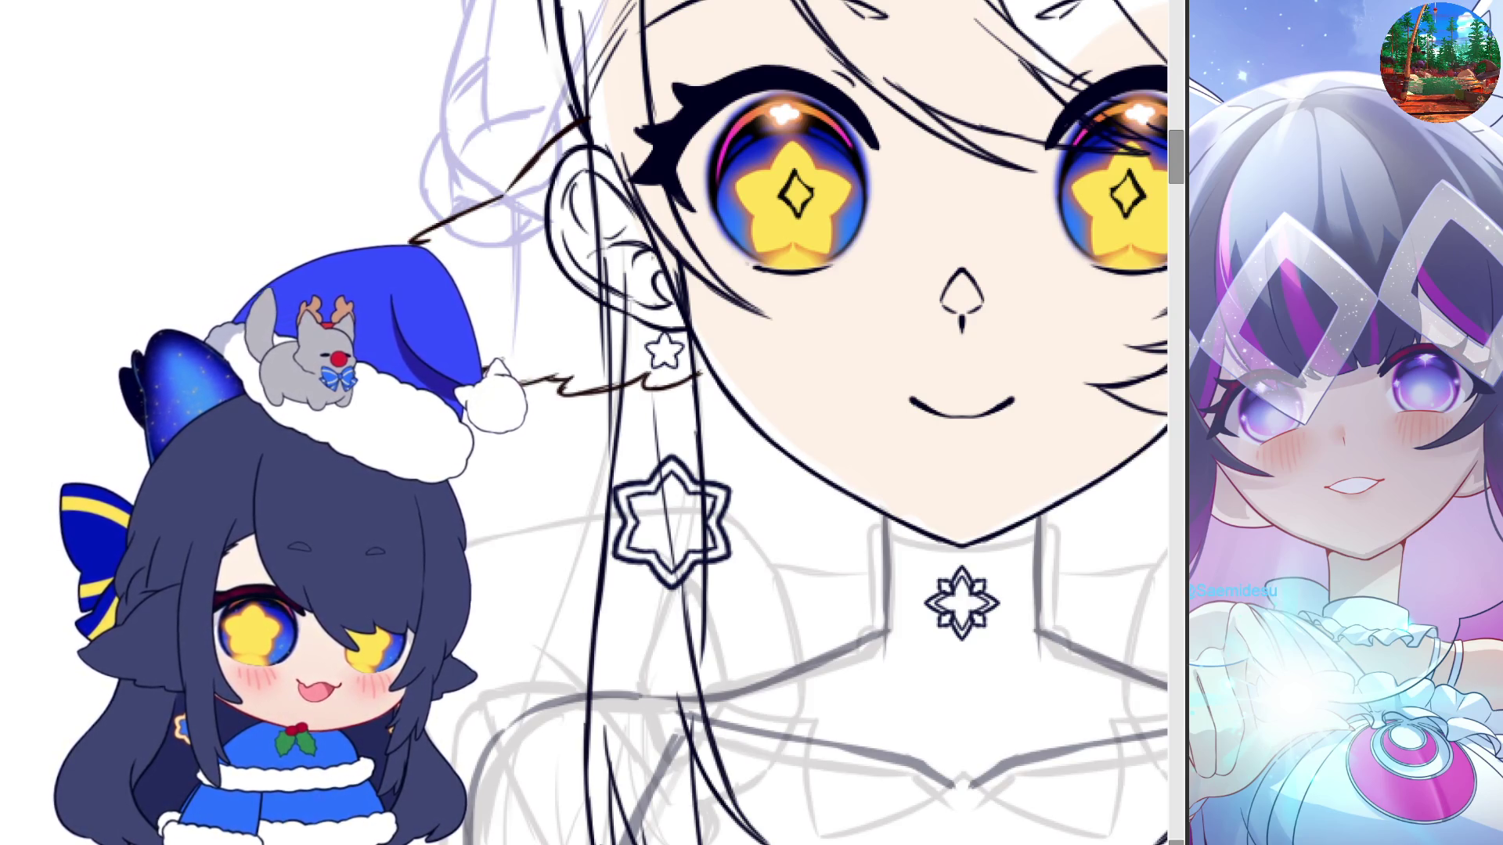
# Place a copy of the neck snowflake as a charm on the right hair strand
pyautogui.scroll(-5, 961, 603)
pyautogui.scroll(2, 861, 576)
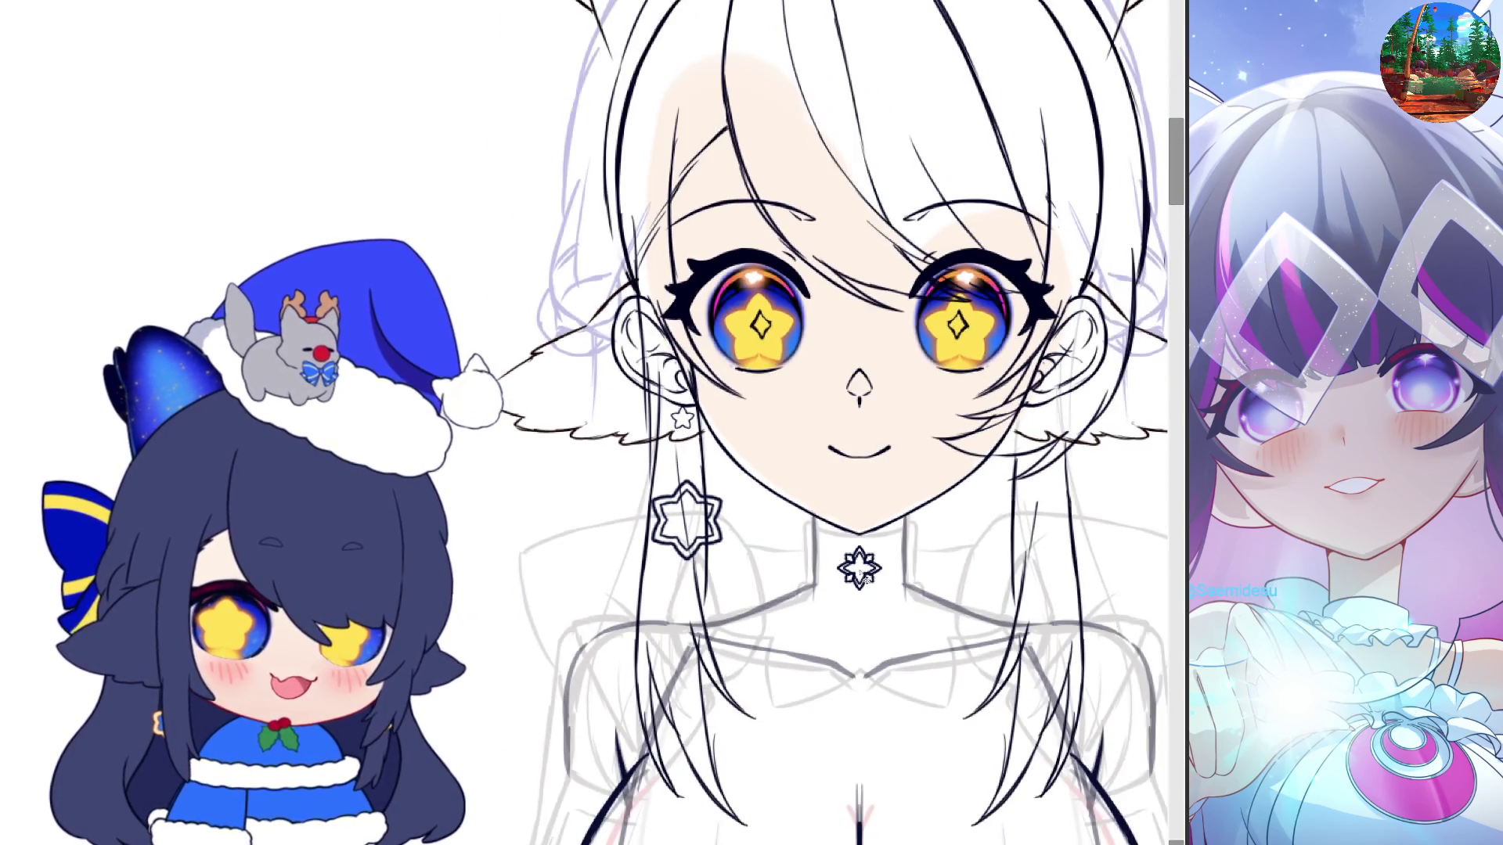
pyautogui.moveTo(864, 578); pyautogui.dragTo(1061, 529)
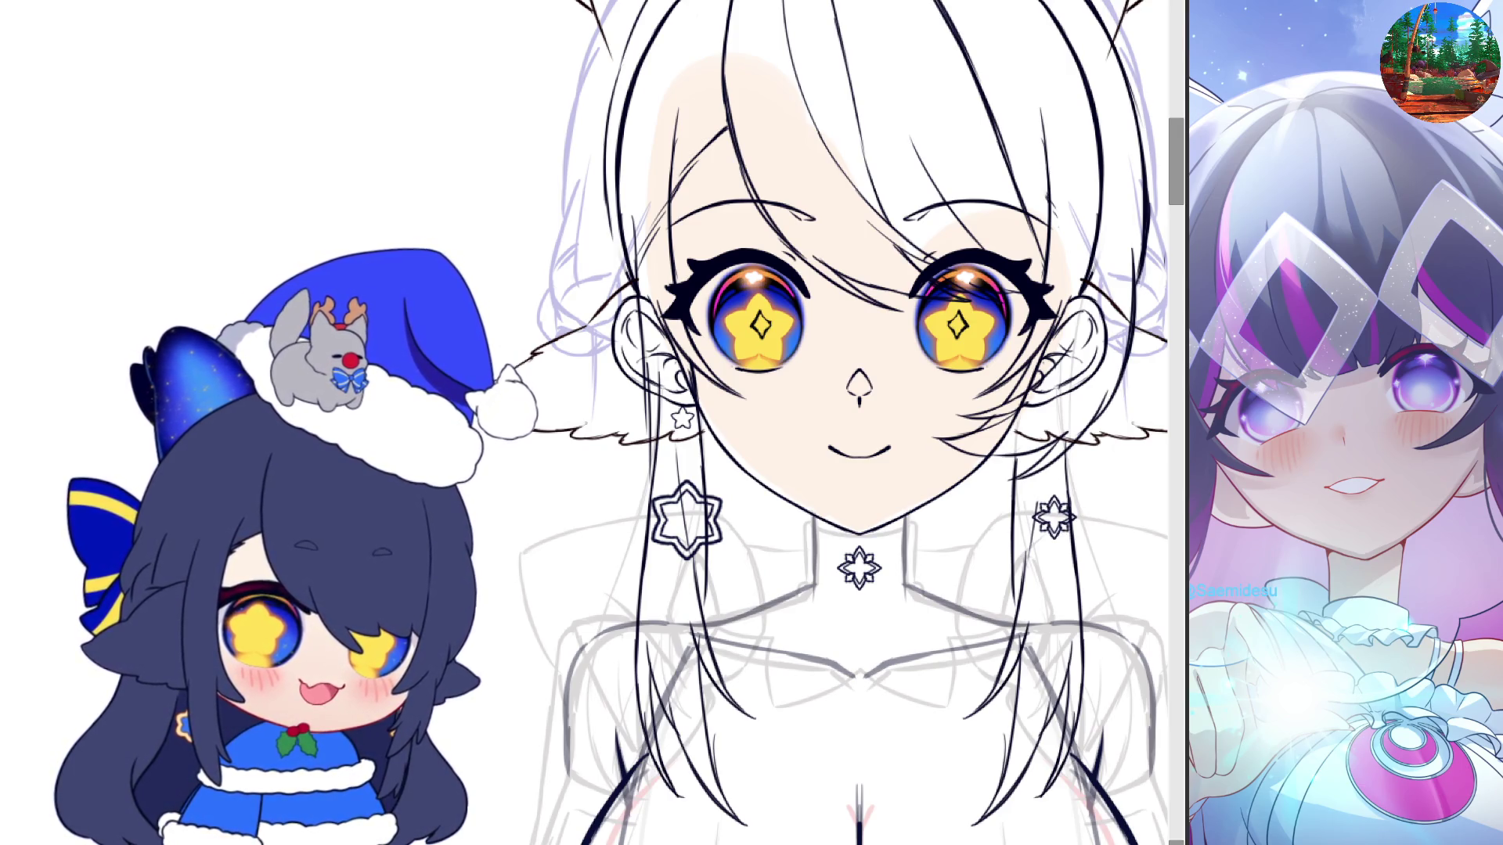
pyautogui.scroll(-3, 866, 542)
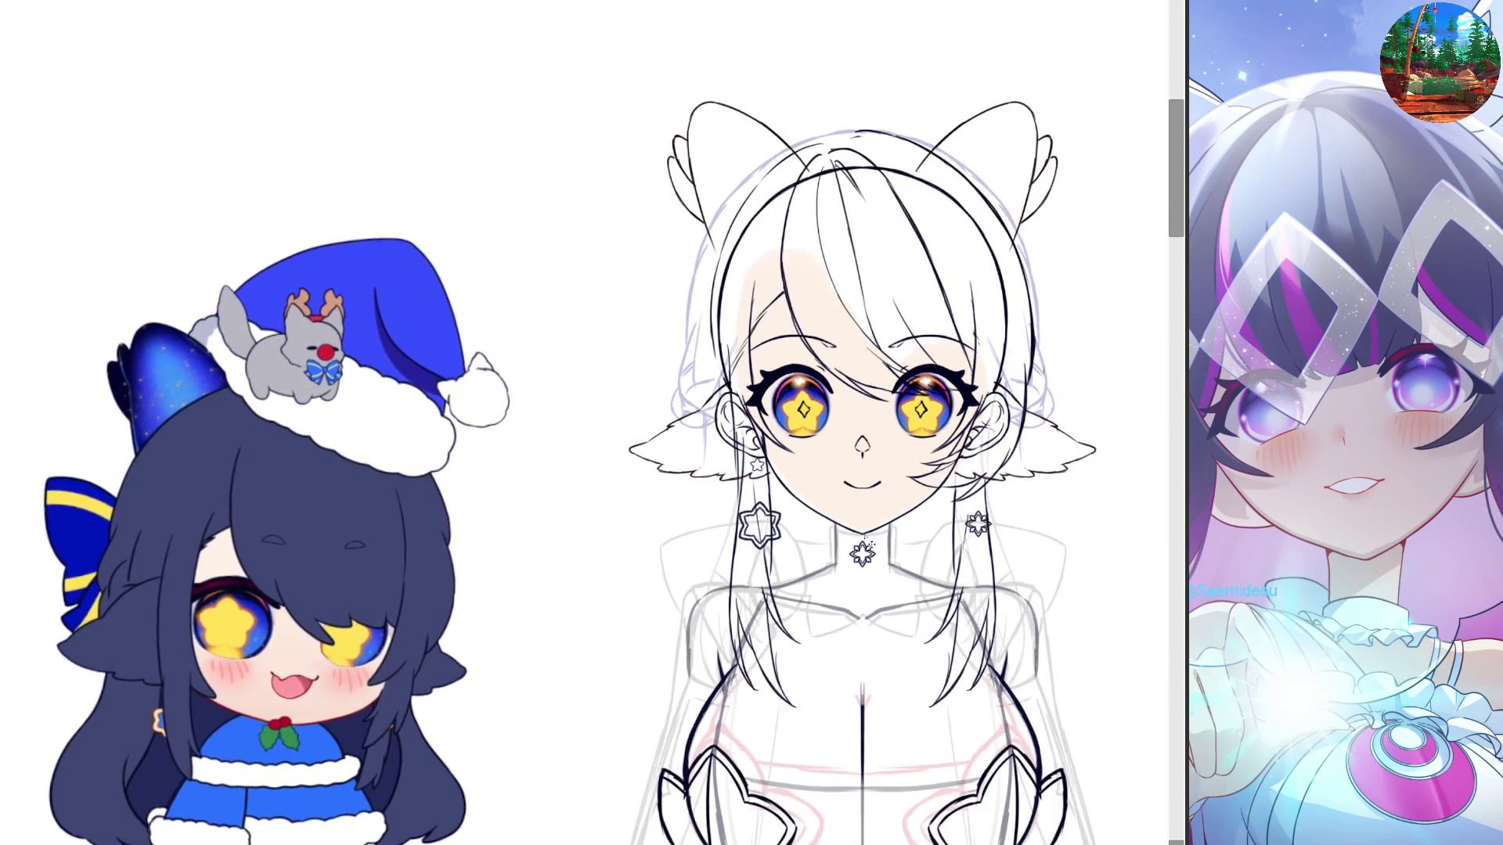
pyautogui.scroll(-2, 957, 461)
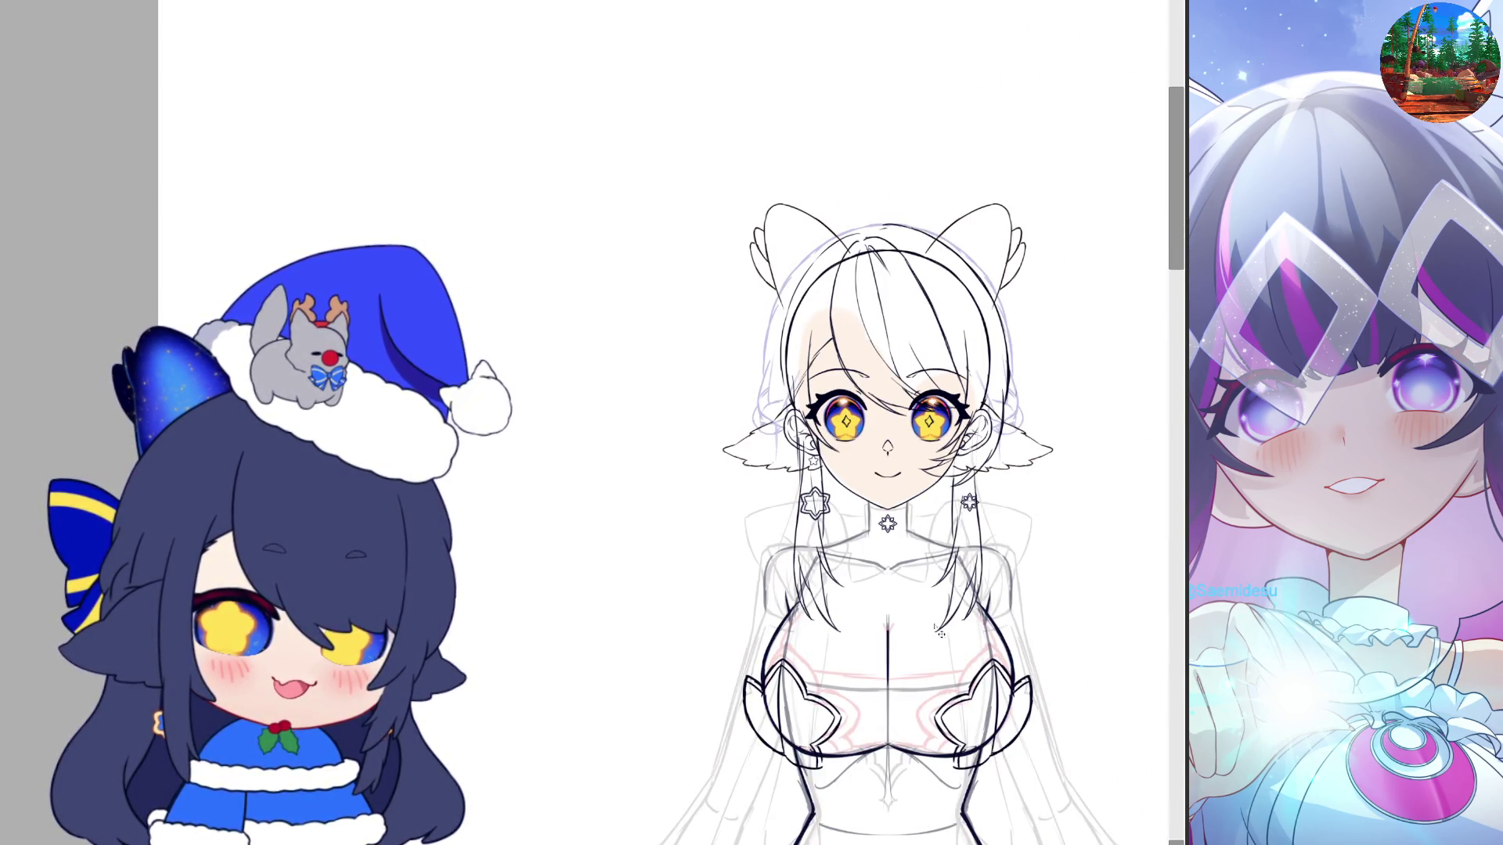
pyautogui.scroll(1, 935, 642)
pyautogui.scroll(3, 908, 675)
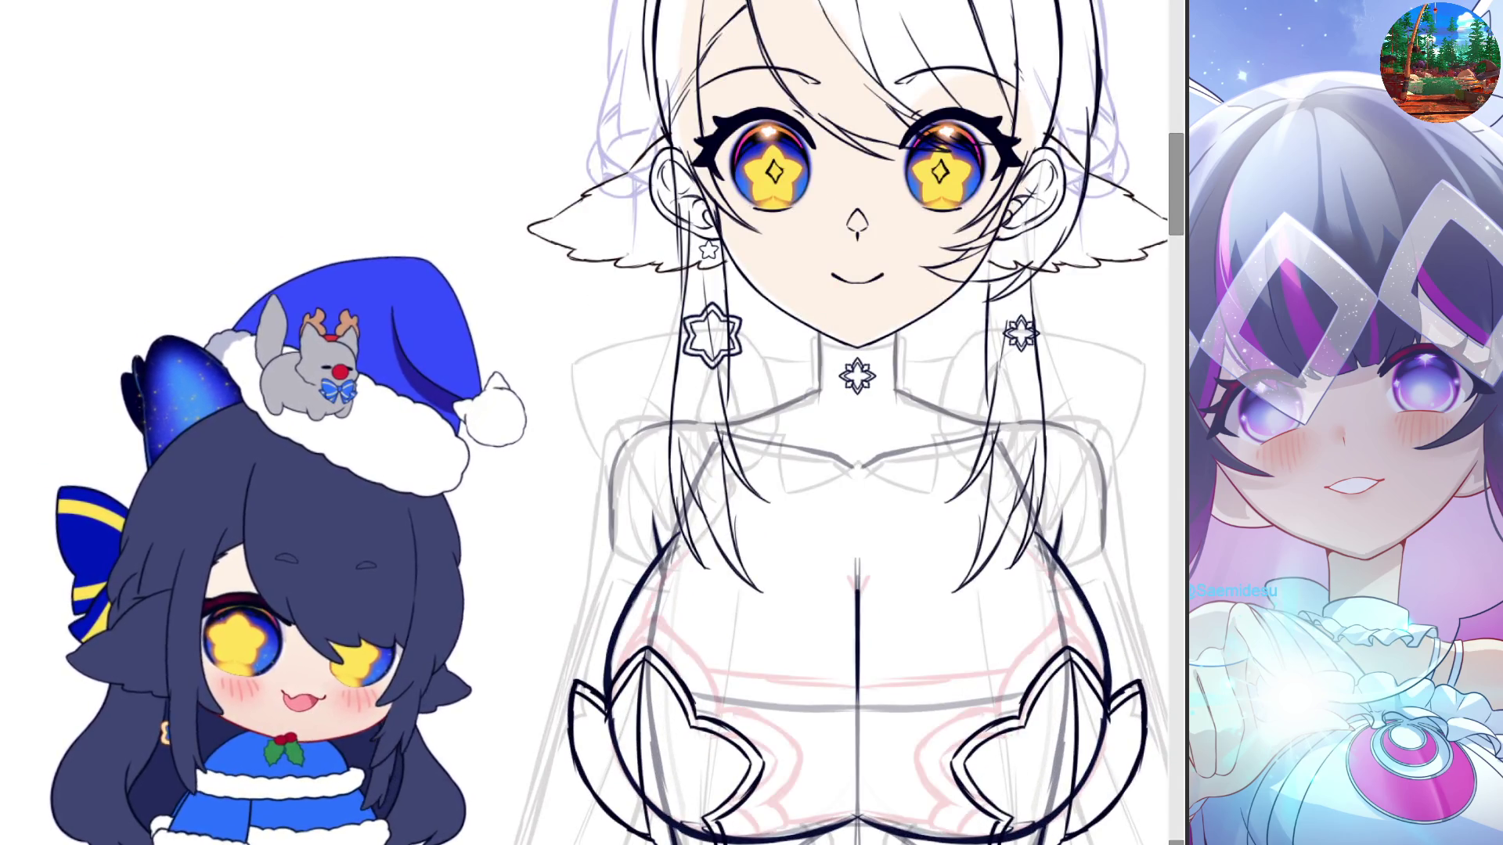
pyautogui.scroll(-4, 810, 269)
# Remove the red chest sketch, checking the shell-shaped cup outlines with undo and redo
pyautogui.moveTo(837, 424); pyautogui.dragTo(934, 423)
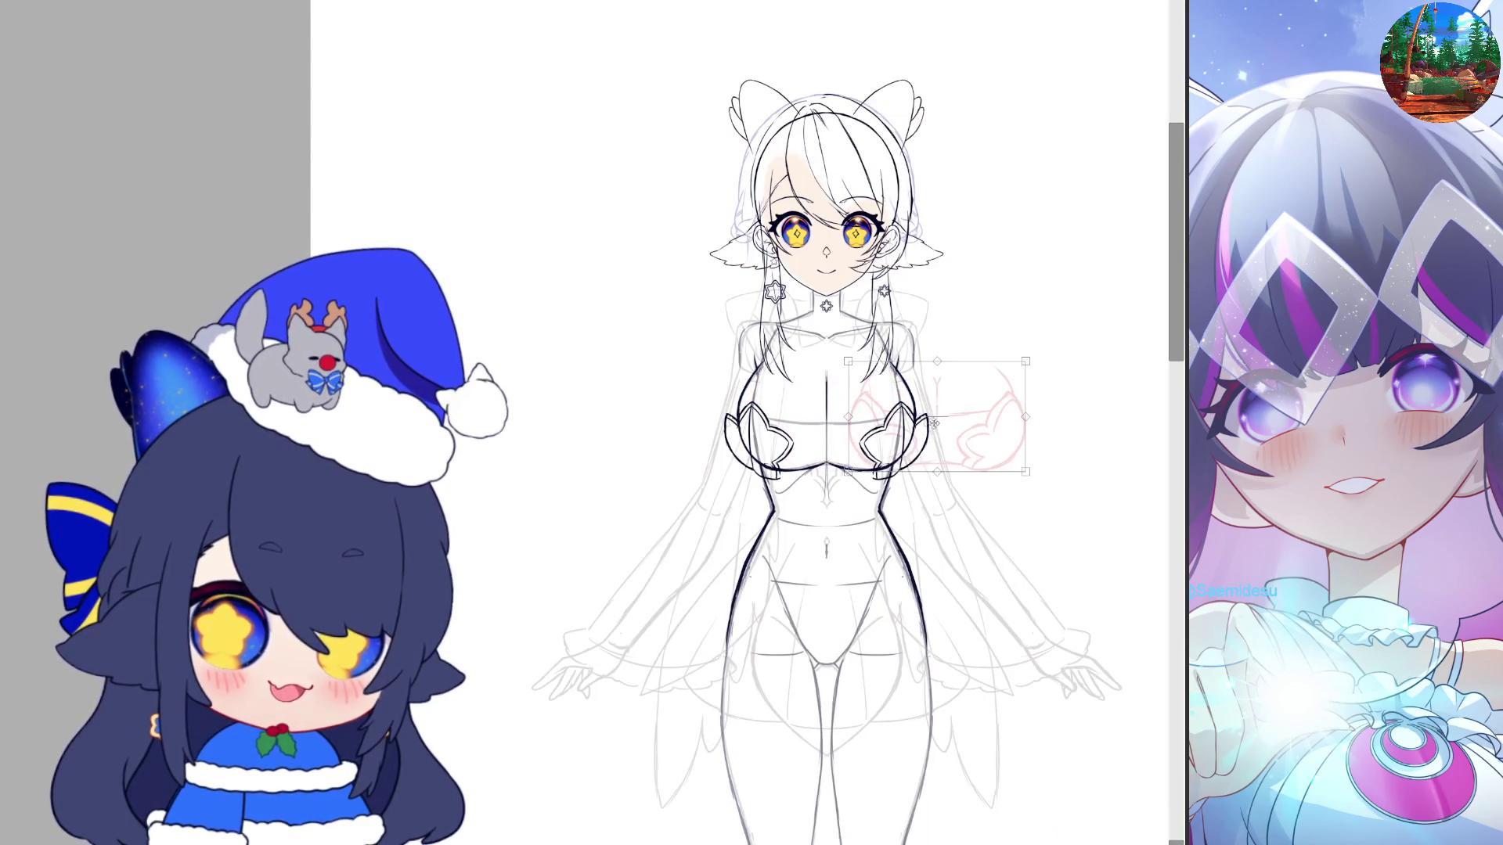
pyautogui.hotkey('ctrl', 'z')
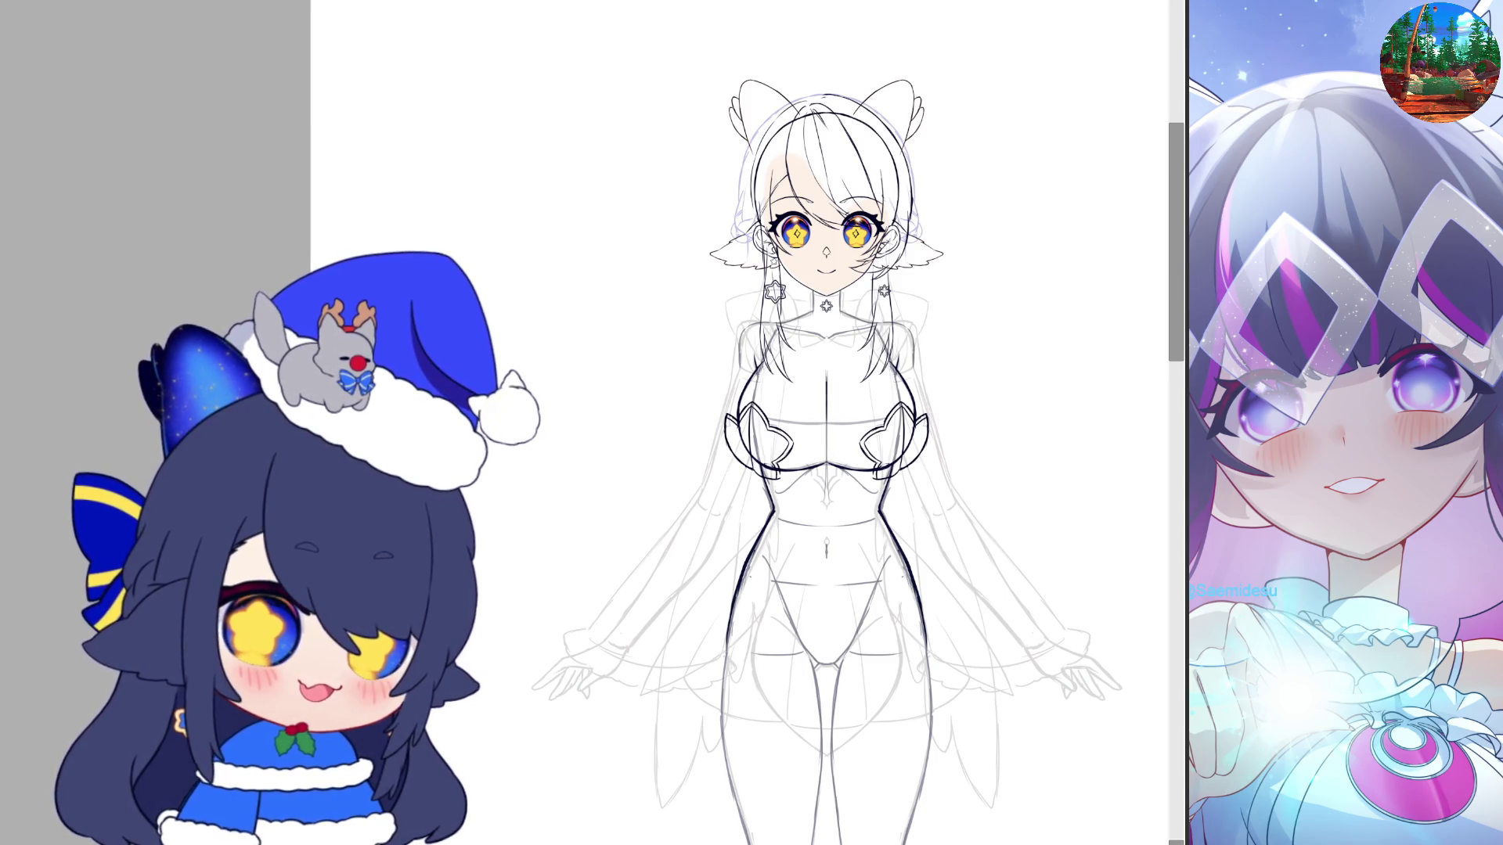
pyautogui.hotkey('ctrl', 'z')
pyautogui.hotkey('ctrl', 'y')
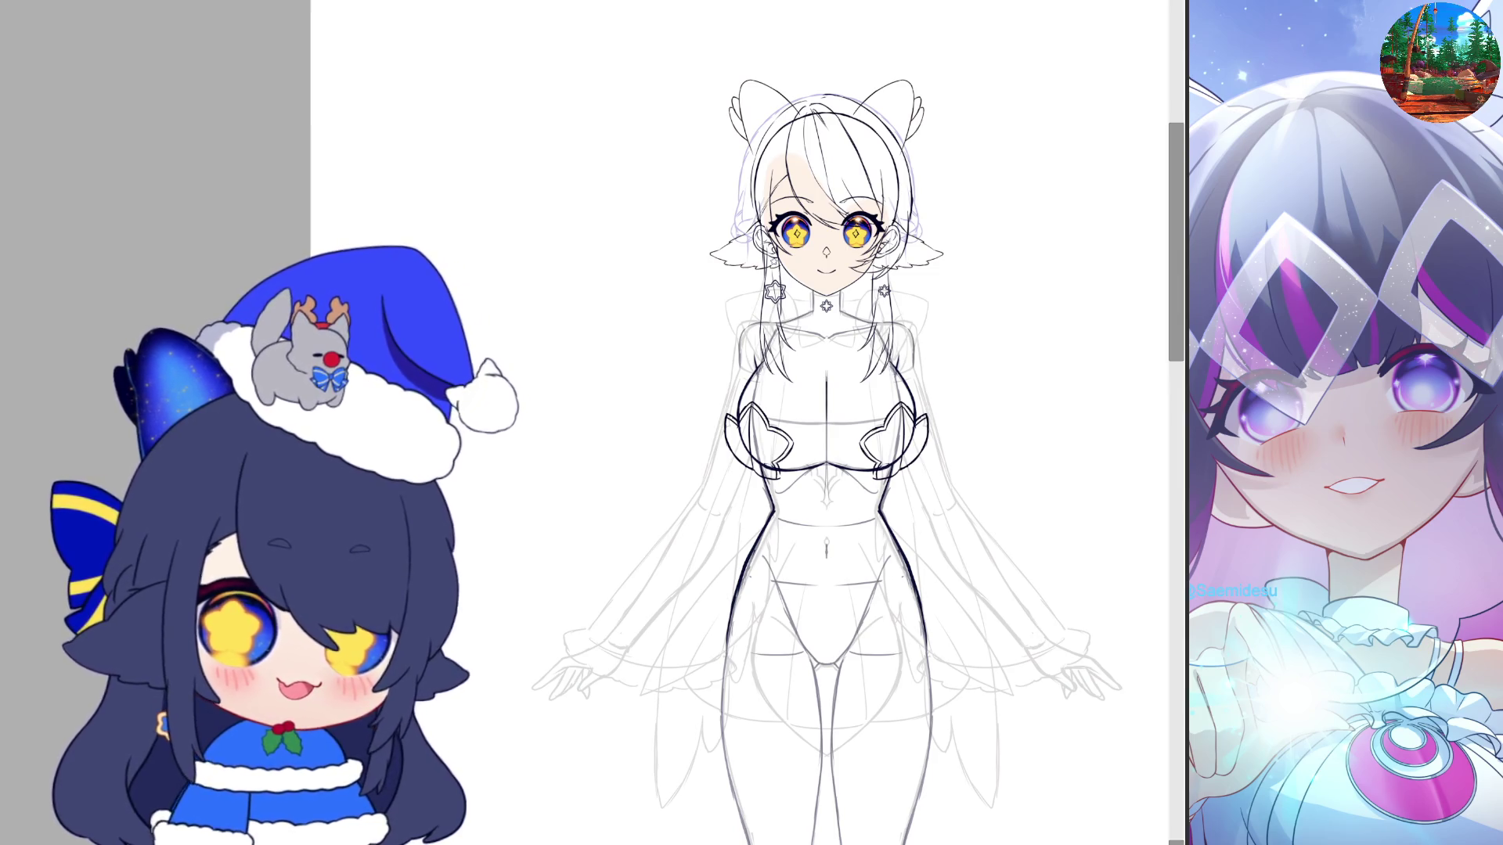
pyautogui.scroll(2, 1024, 378)
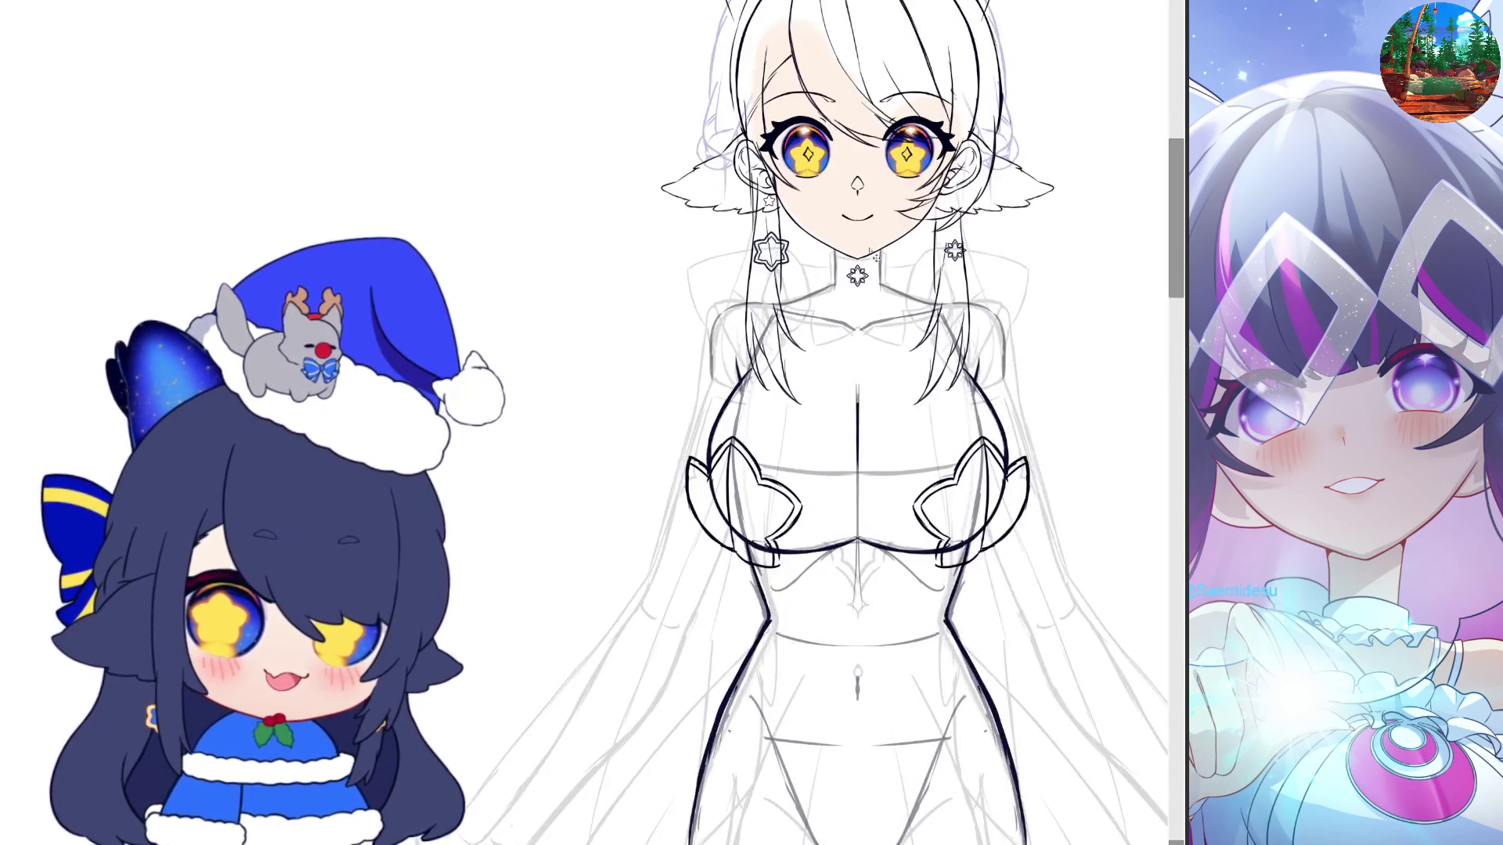
pyautogui.scroll(2, 874, 272)
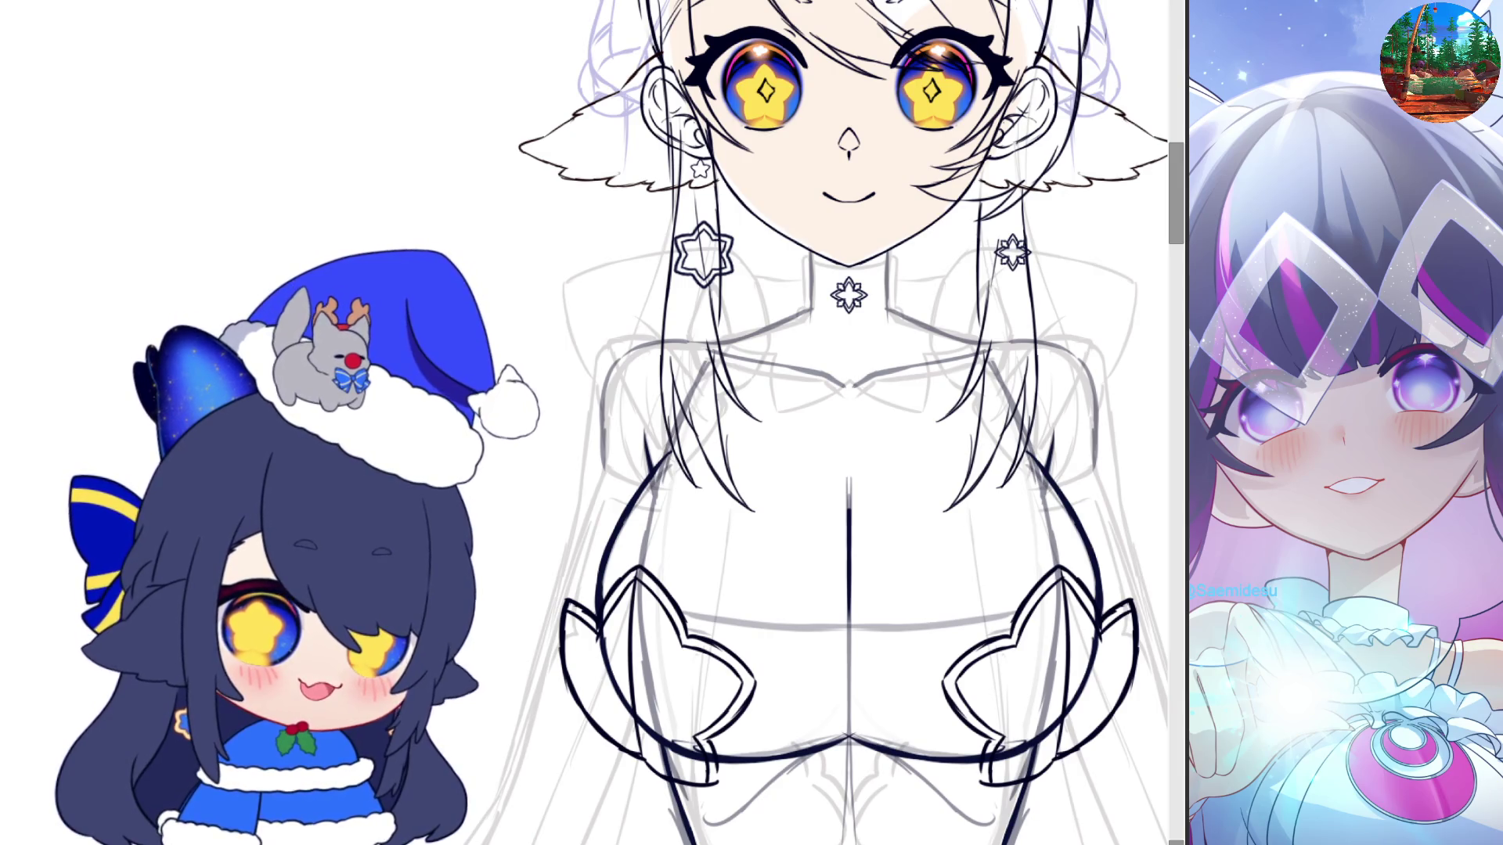
pyautogui.scroll(2, 769, 213)
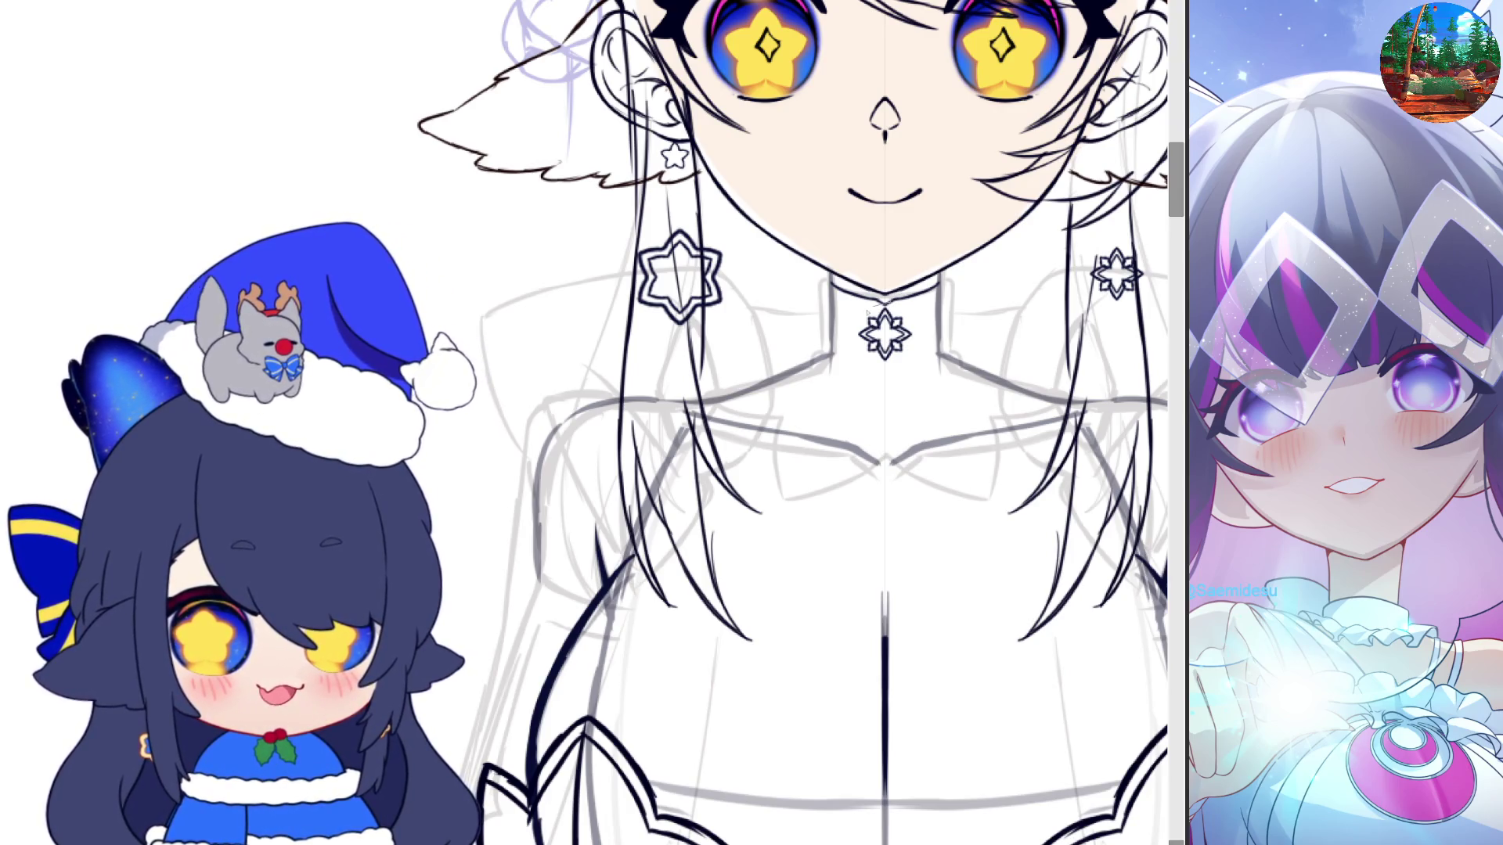
# Nudge the collar snowflake lower, then ink the widened collar edges and folded flaps beneath
pyautogui.moveTo(898, 328); pyautogui.dragTo(898, 358)
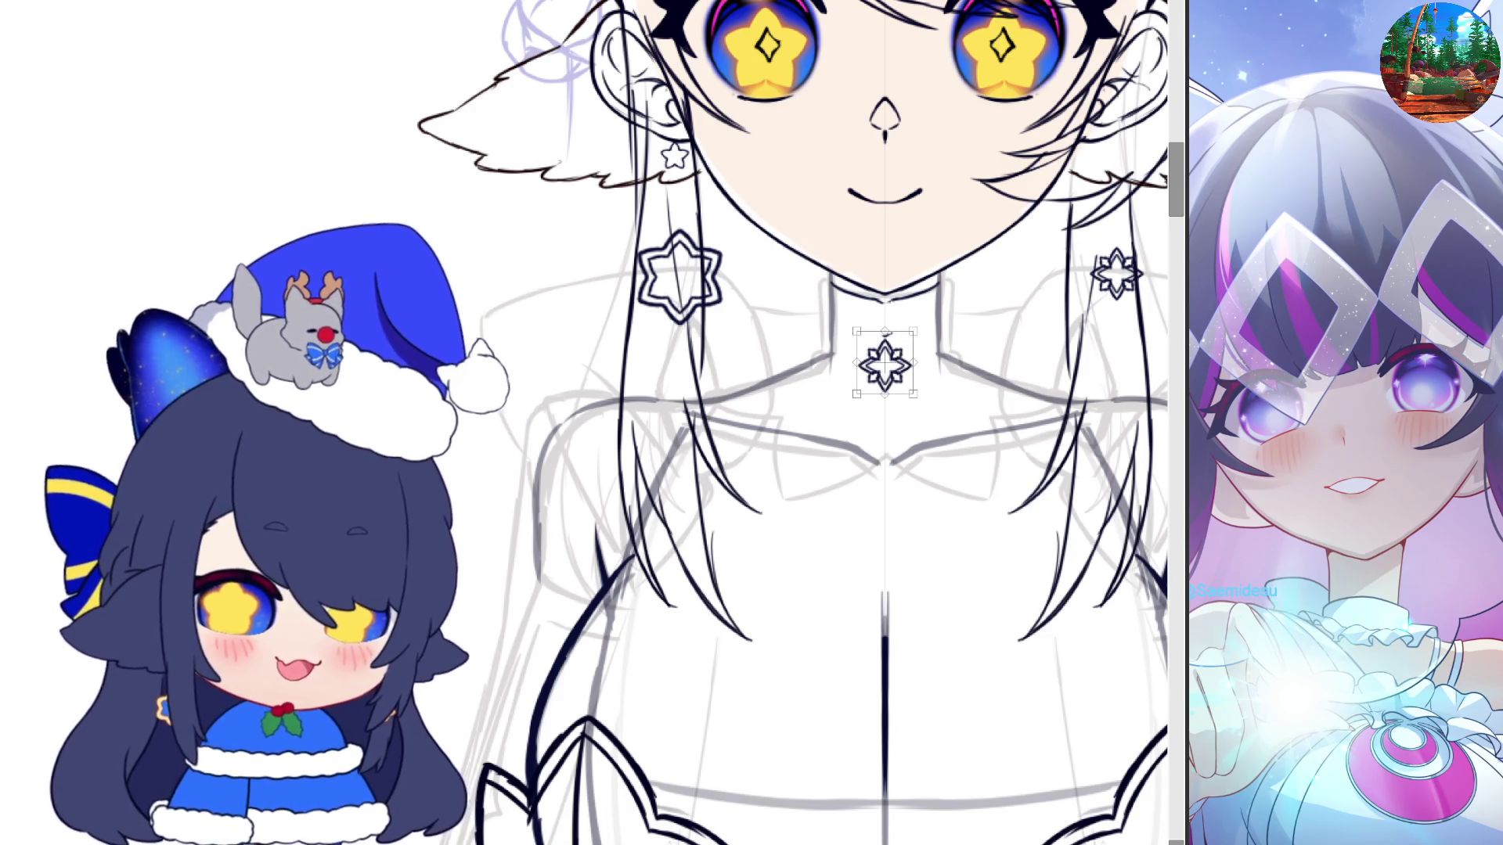
pyautogui.press('Return')
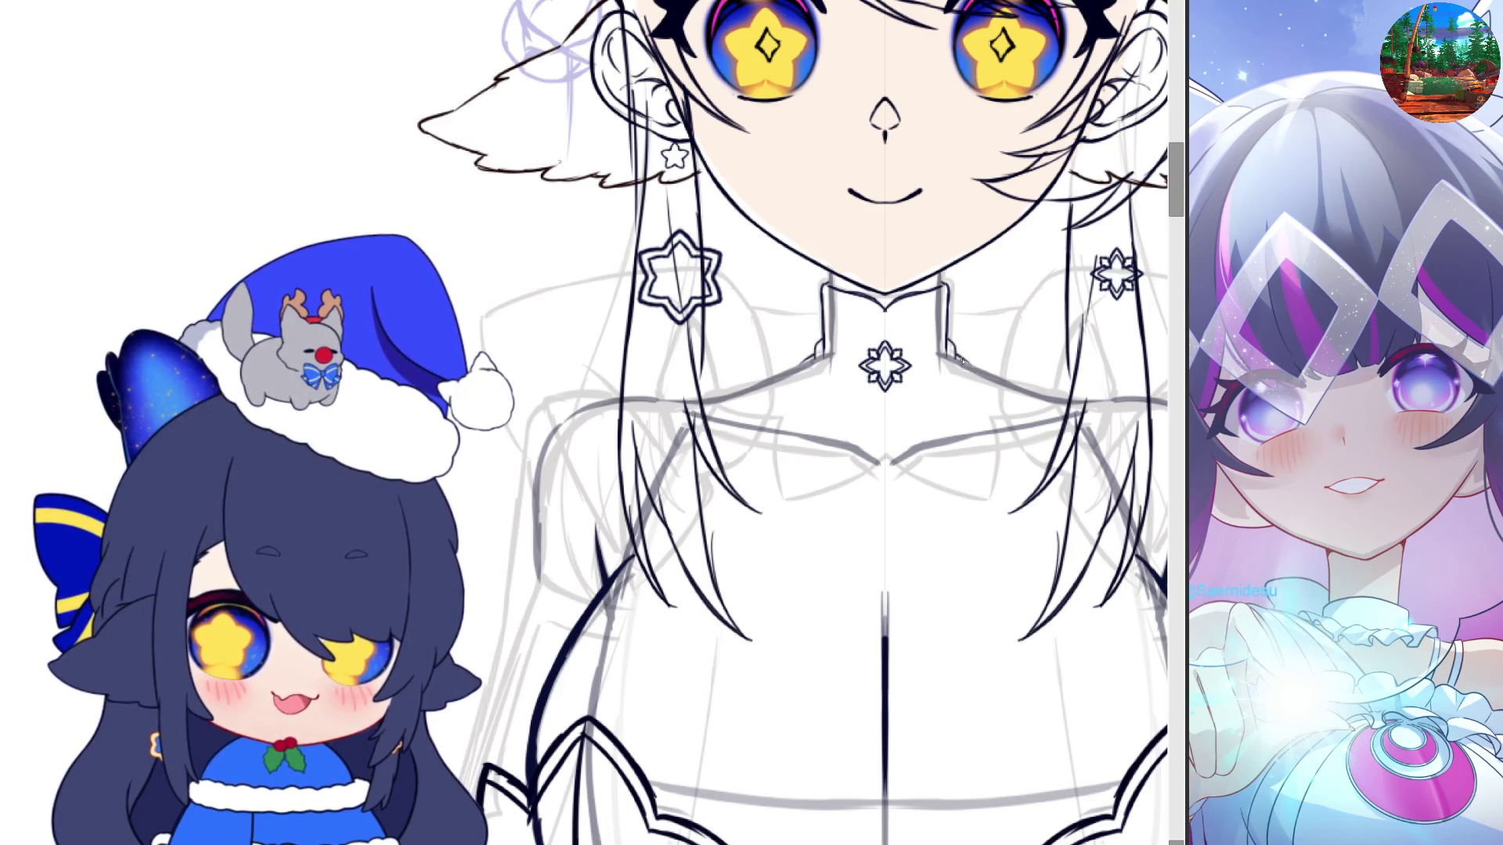
pyautogui.moveTo(963, 362); pyautogui.dragTo(1054, 393)
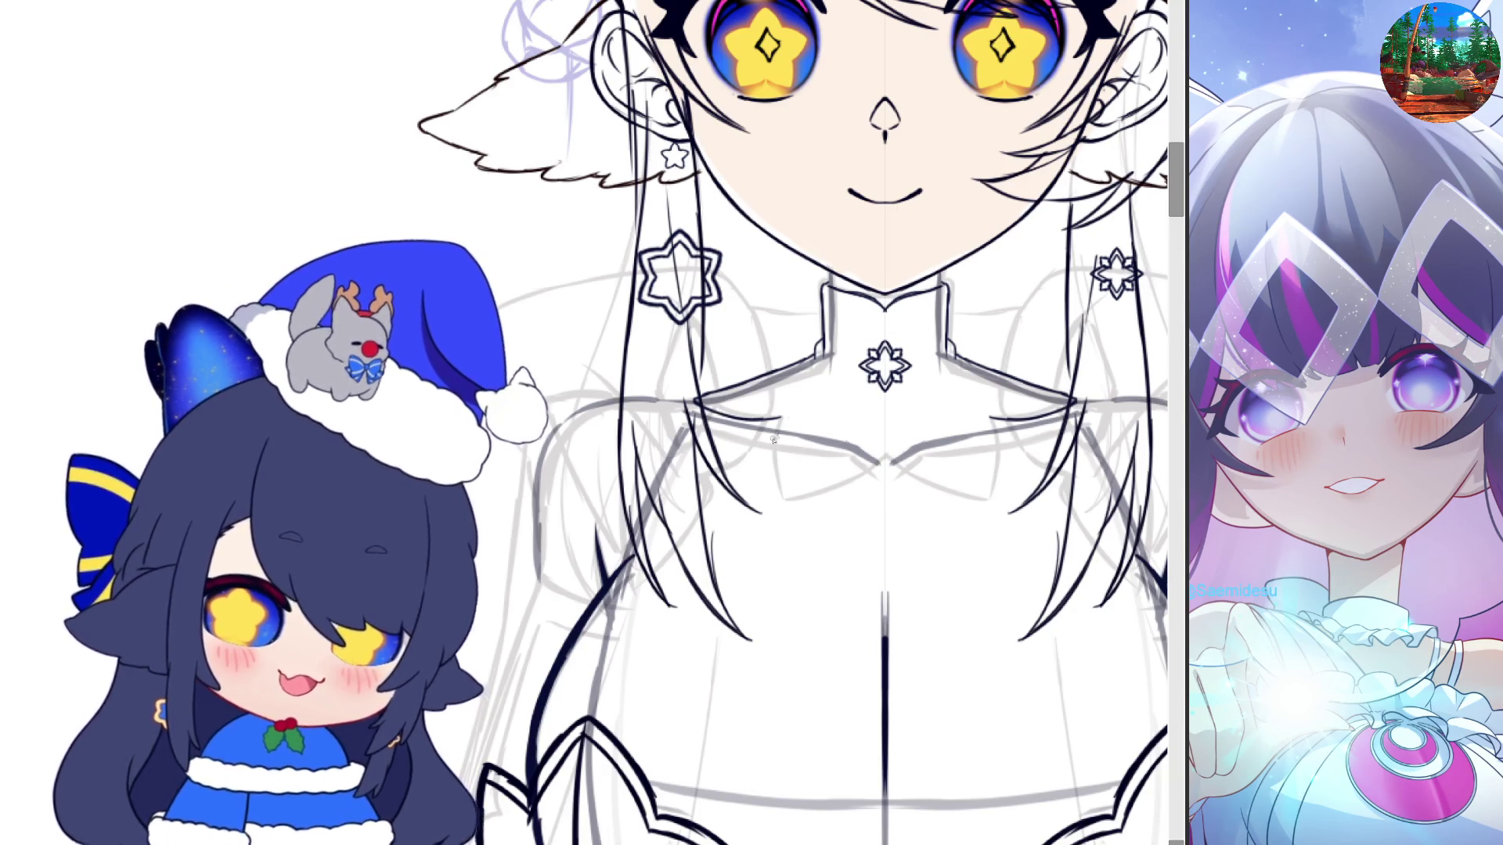
pyautogui.moveTo(780, 421); pyautogui.dragTo(843, 461)
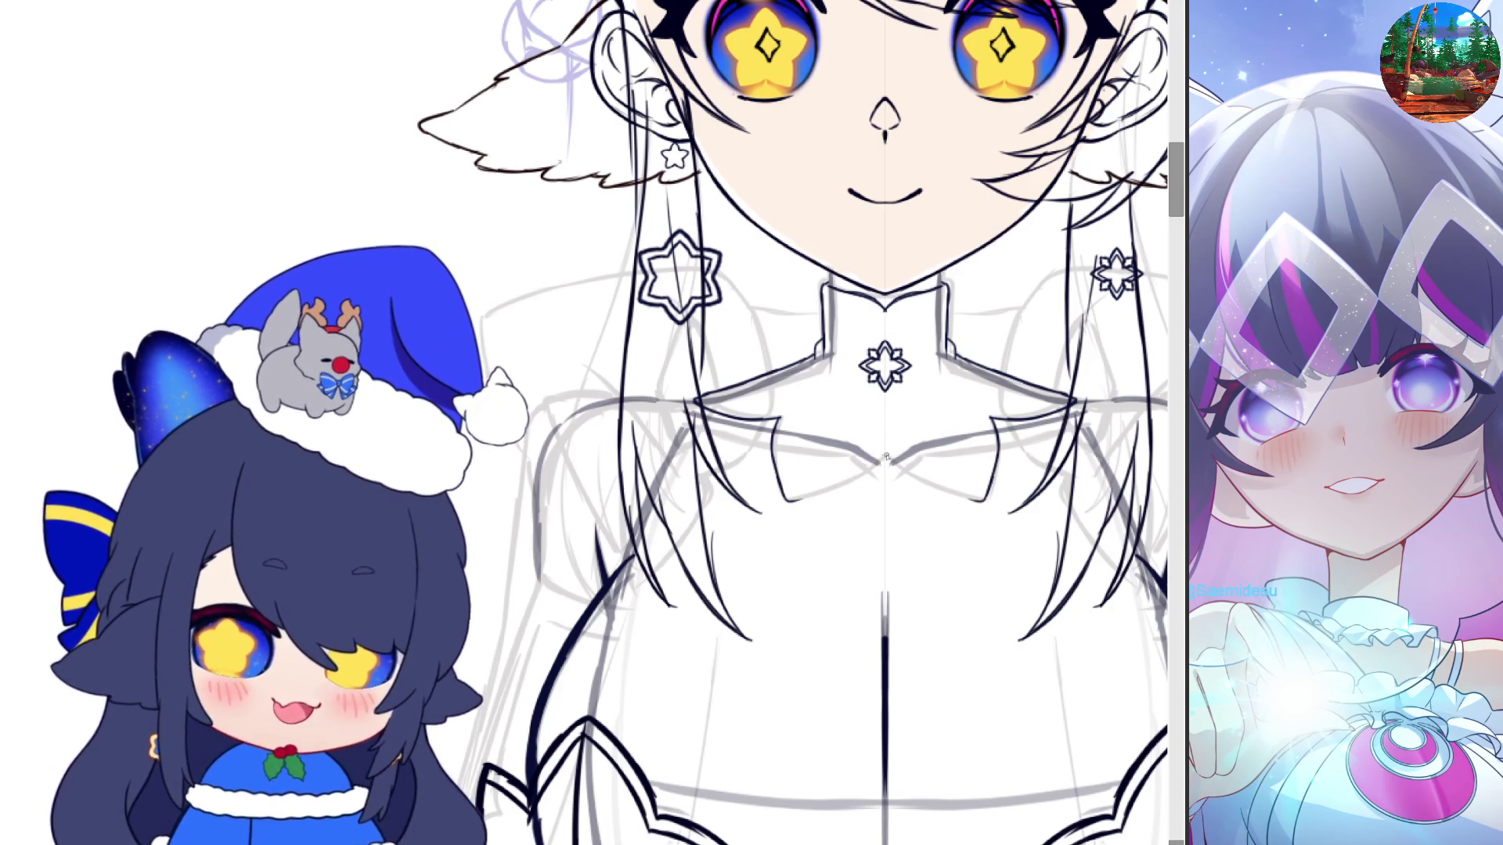
pyautogui.moveTo(886, 460); pyautogui.dragTo(984, 501)
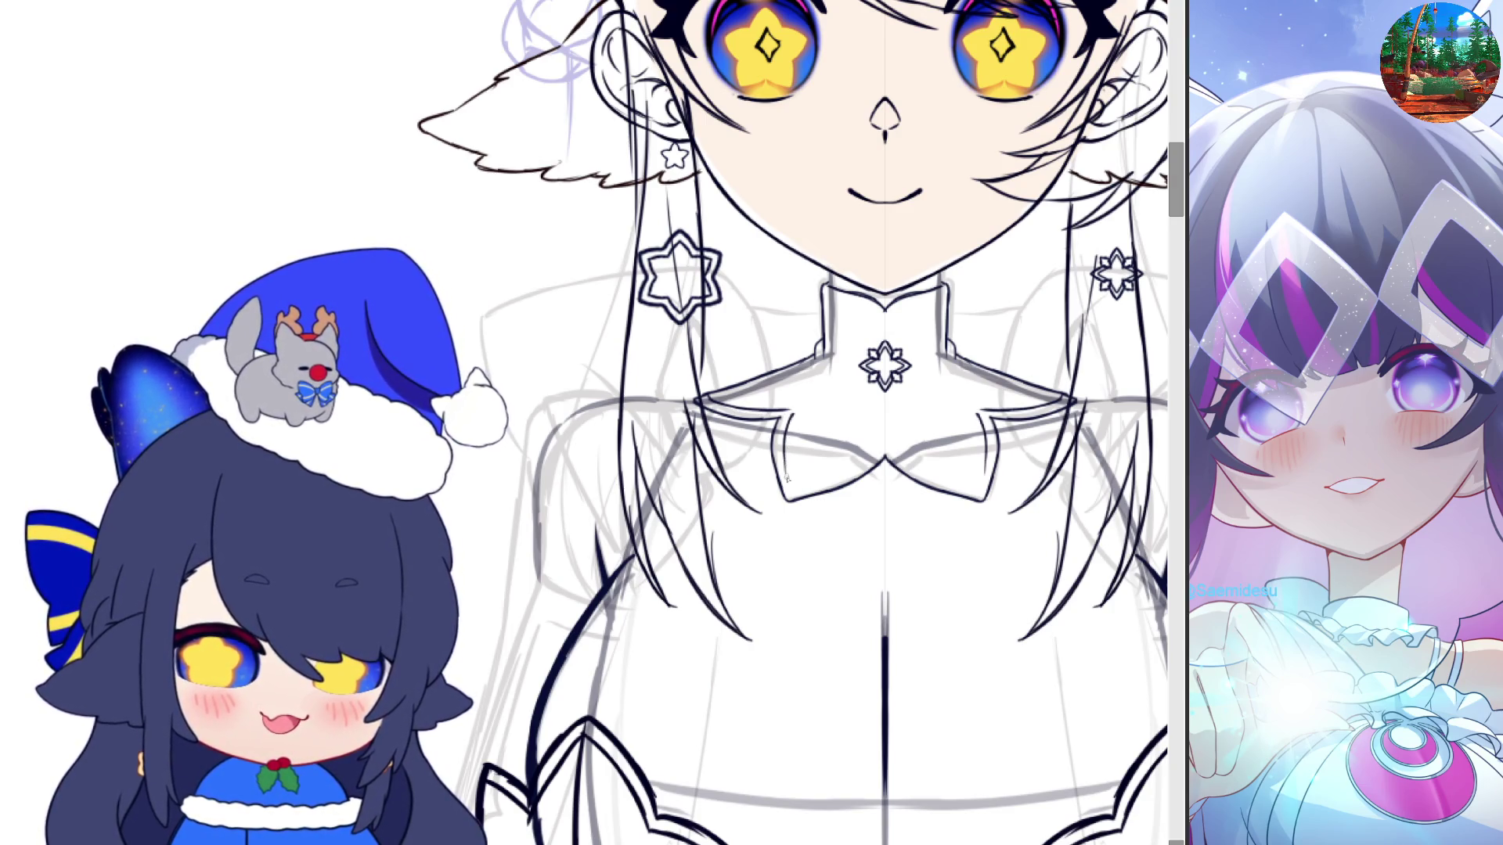
pyautogui.scroll(-5, 892, 486)
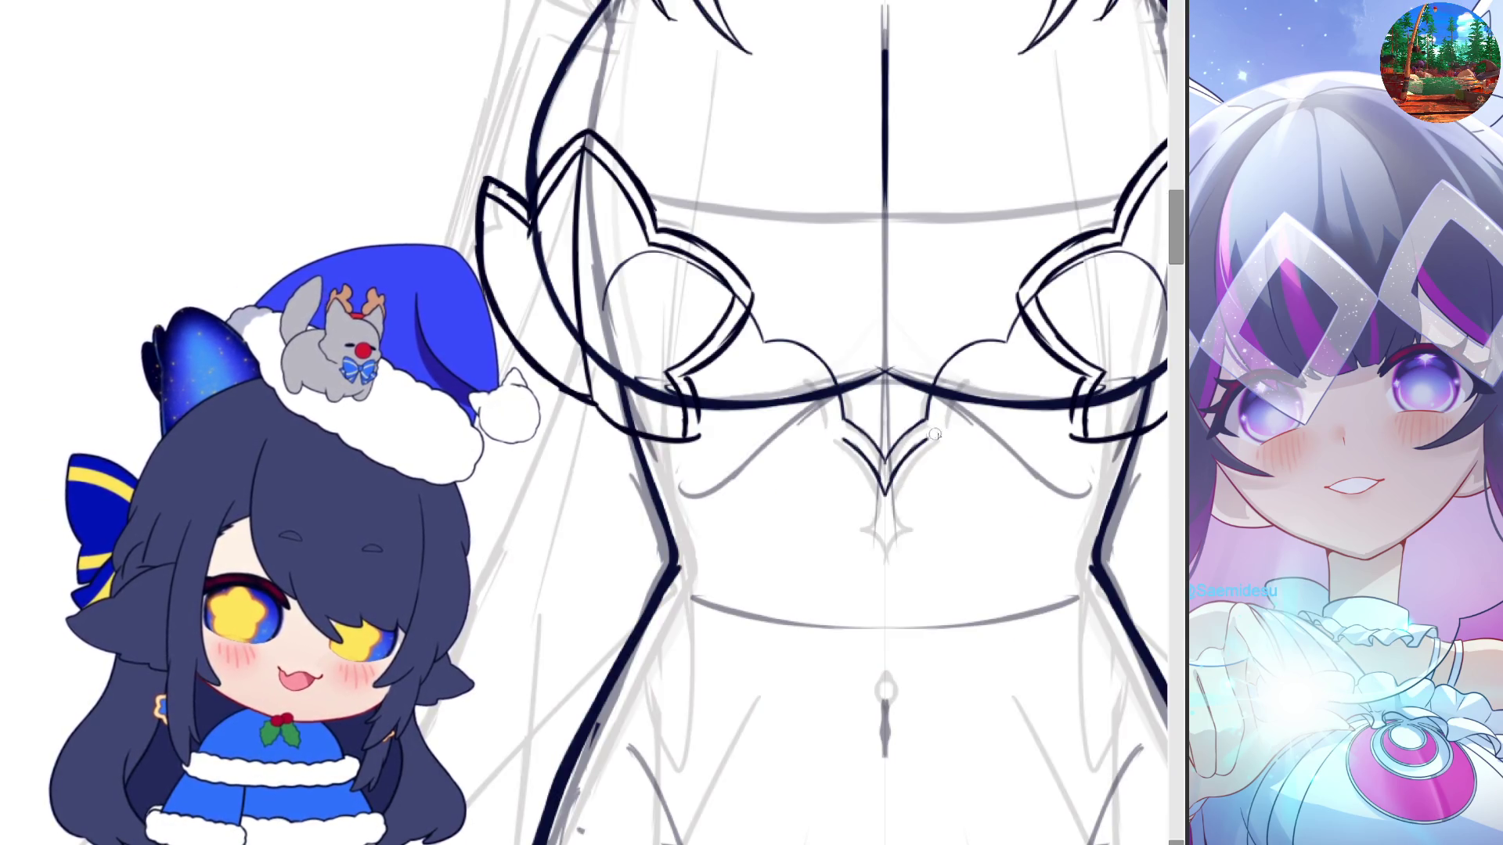
# Try extra strokes along the right chest cup outline, then undo them
pyautogui.hotkey('ctrl', 'z')
pyautogui.hotkey('ctrl', 'y')
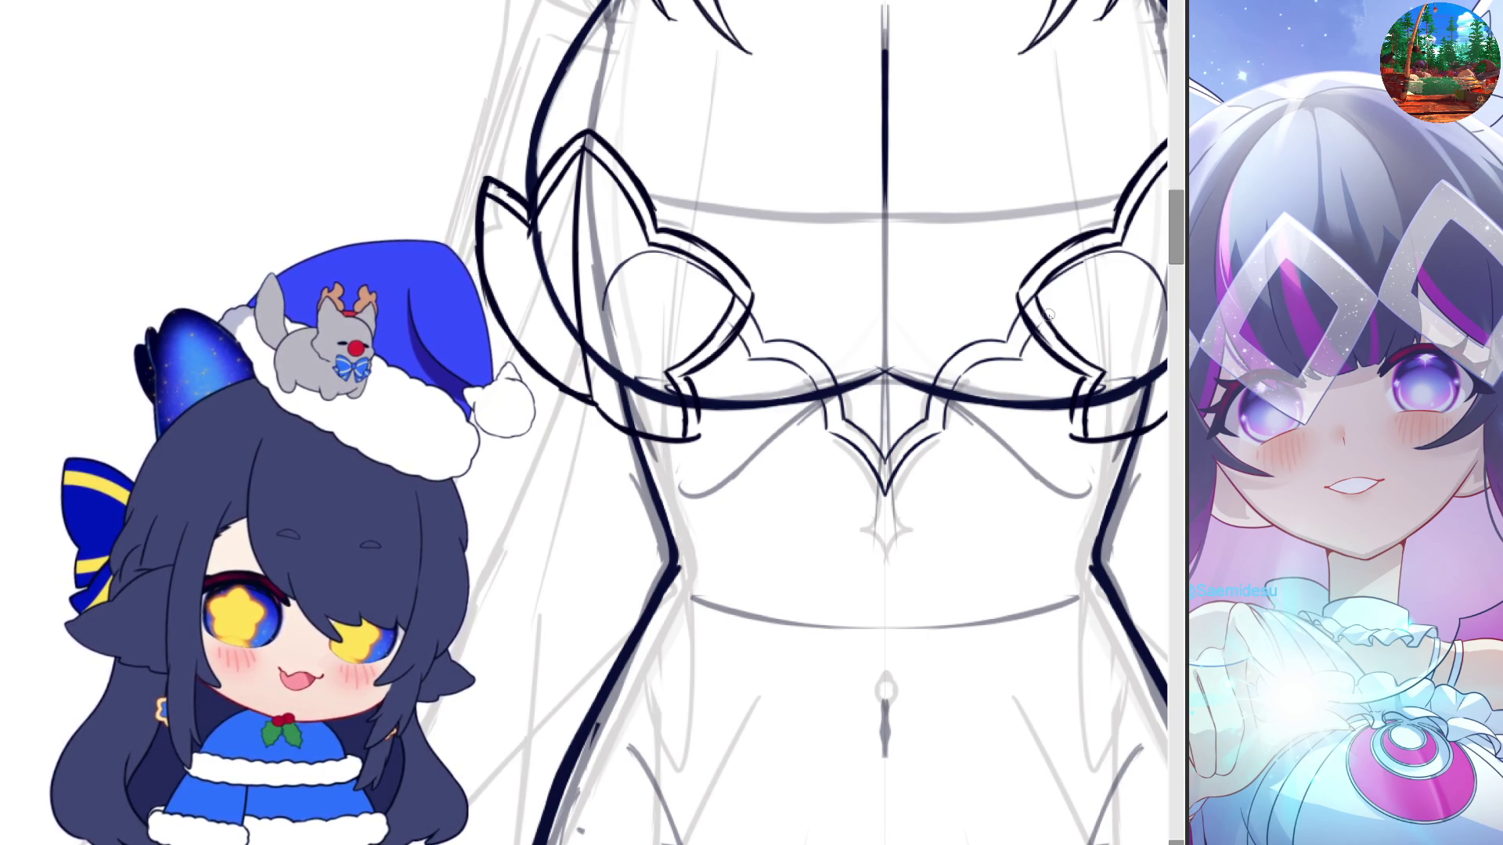
pyautogui.moveTo(1031, 333); pyautogui.dragTo(1115, 277)
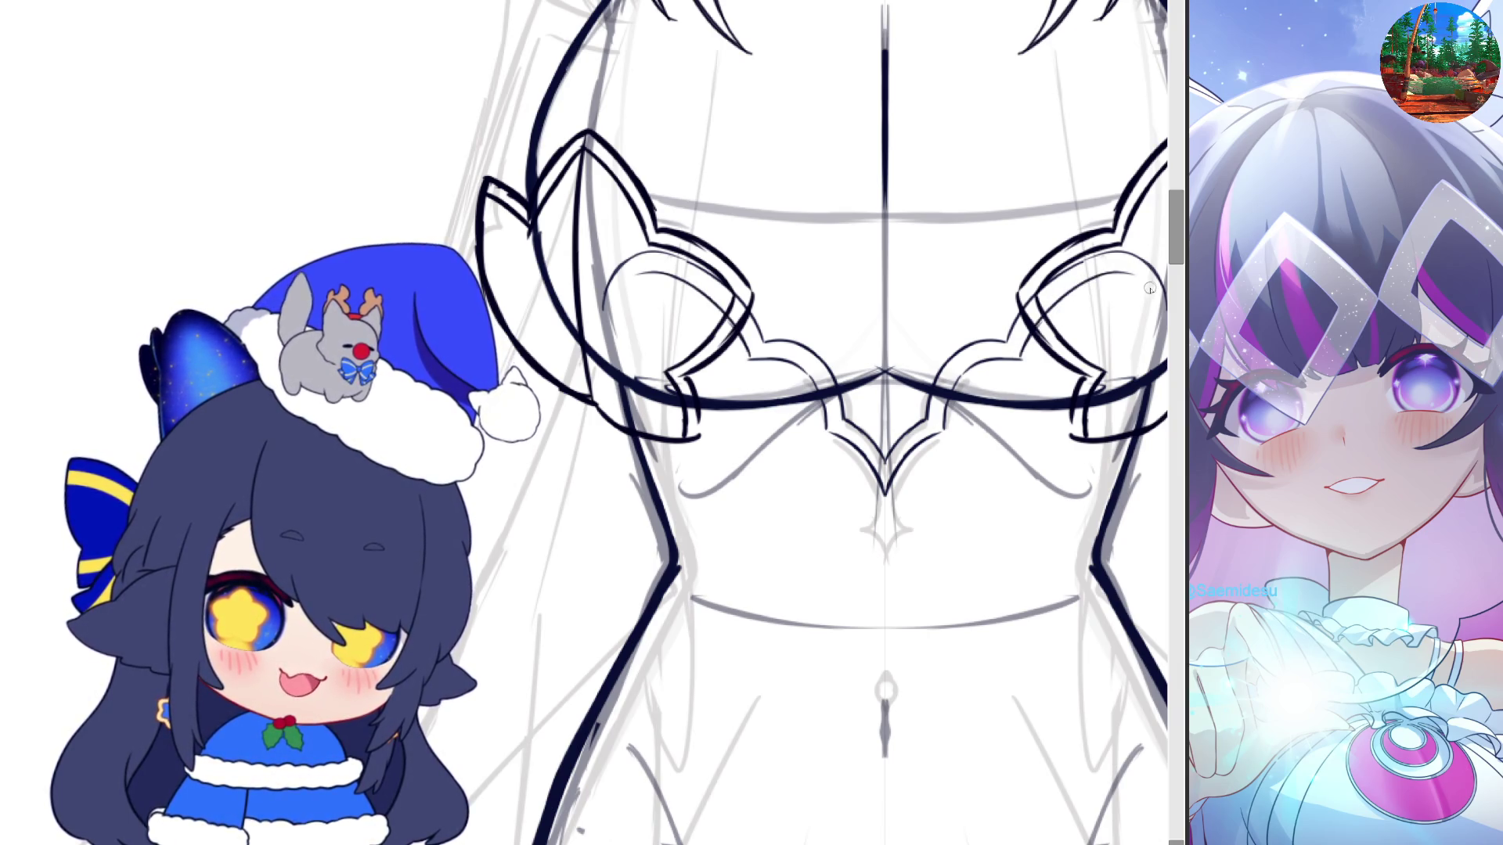
pyautogui.moveTo(1132, 272); pyautogui.dragTo(1165, 336)
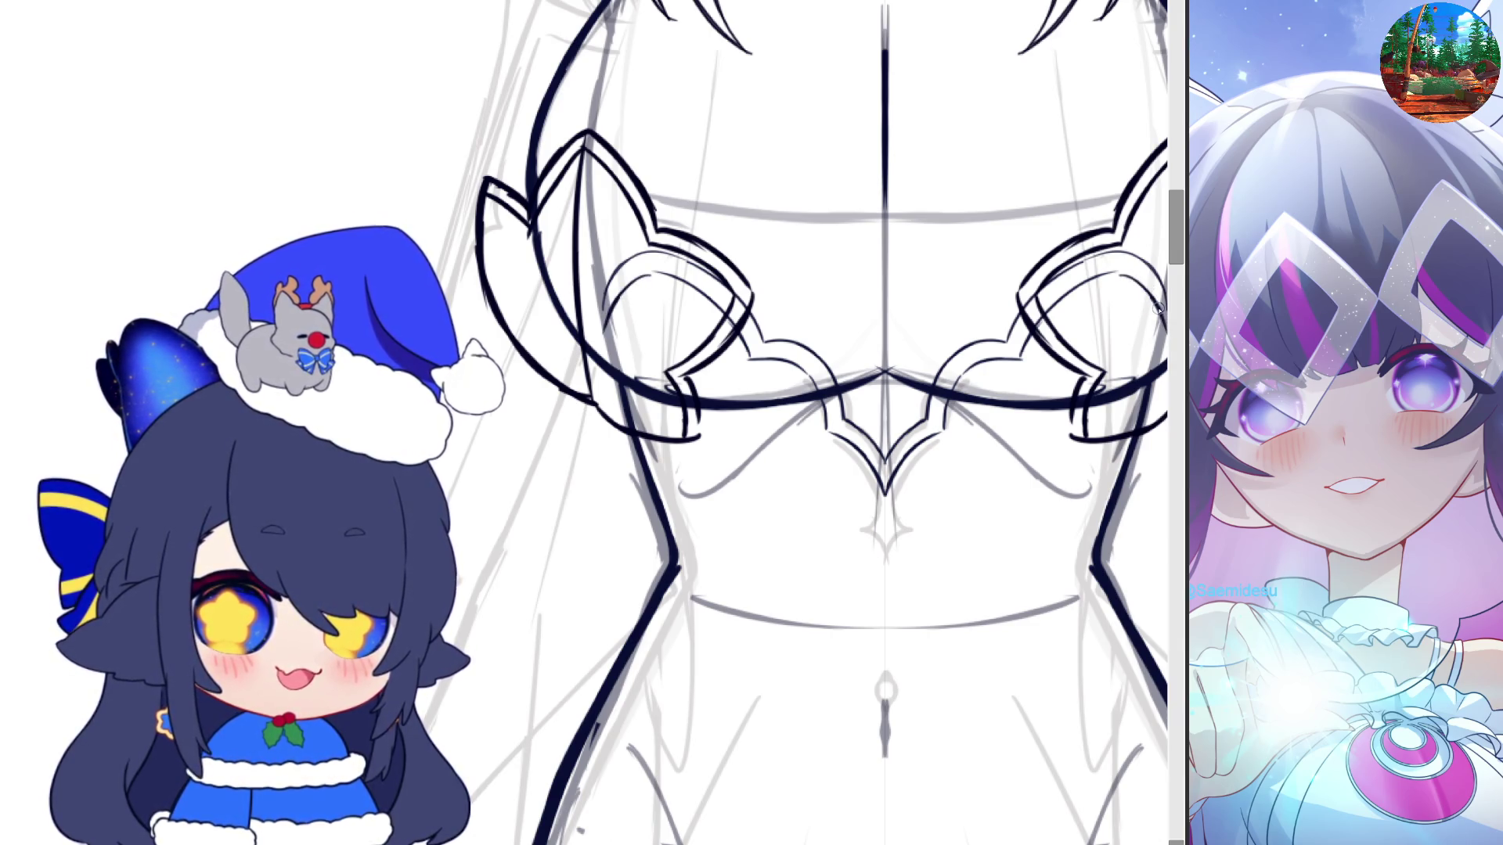
pyautogui.hotkey('ctrl', 'z')
pyautogui.hotkey('ctrl', 'z')
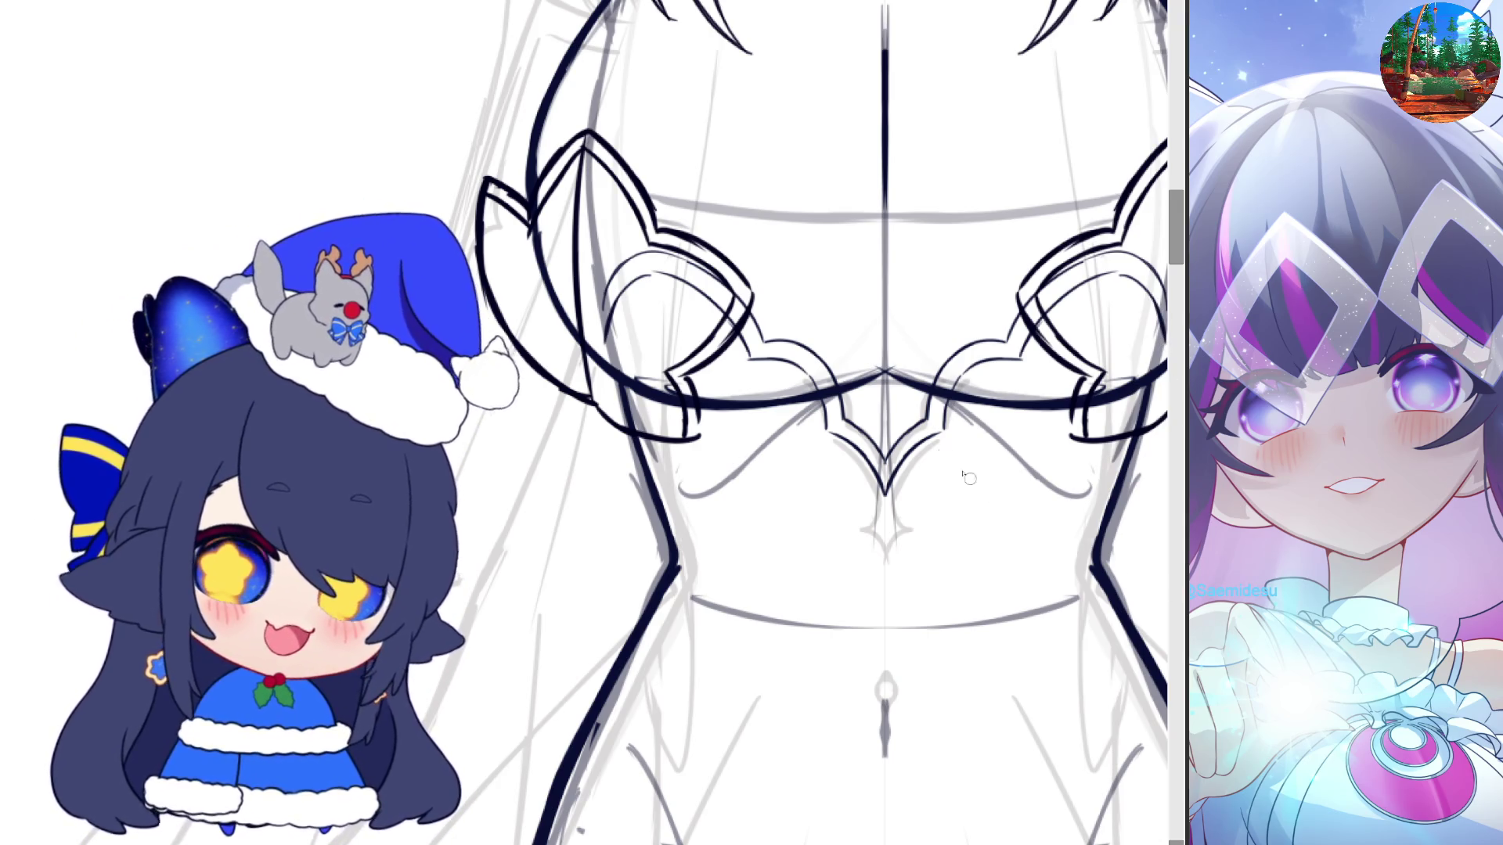
# Draw a pointed diamond tip hanging below the chest gem's centre V
pyautogui.scroll(-2, 968, 477)
pyautogui.scroll(2, 836, 652)
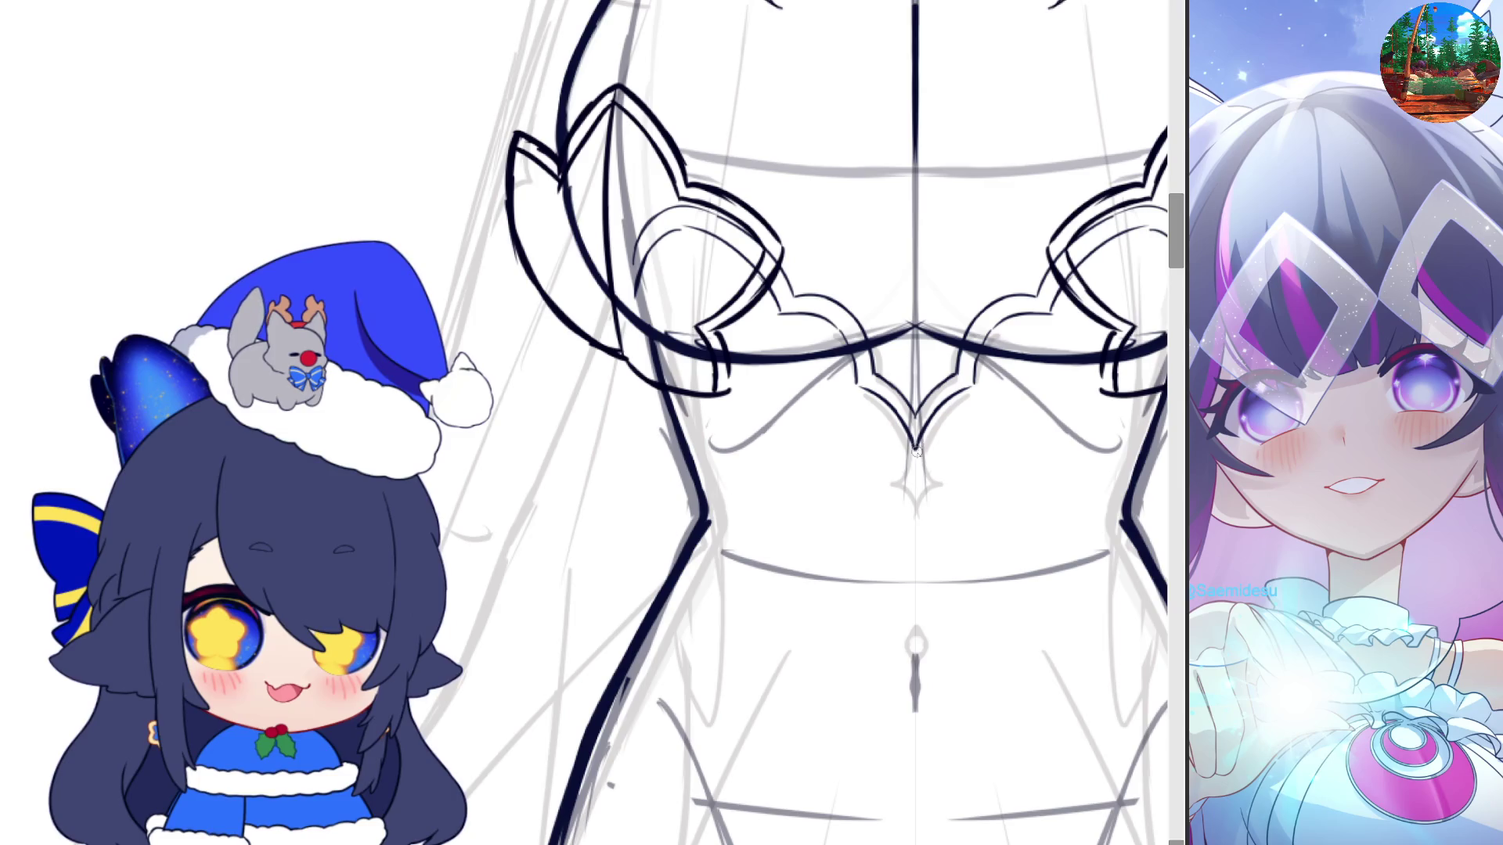
pyautogui.moveTo(916, 454); pyautogui.dragTo(934, 481)
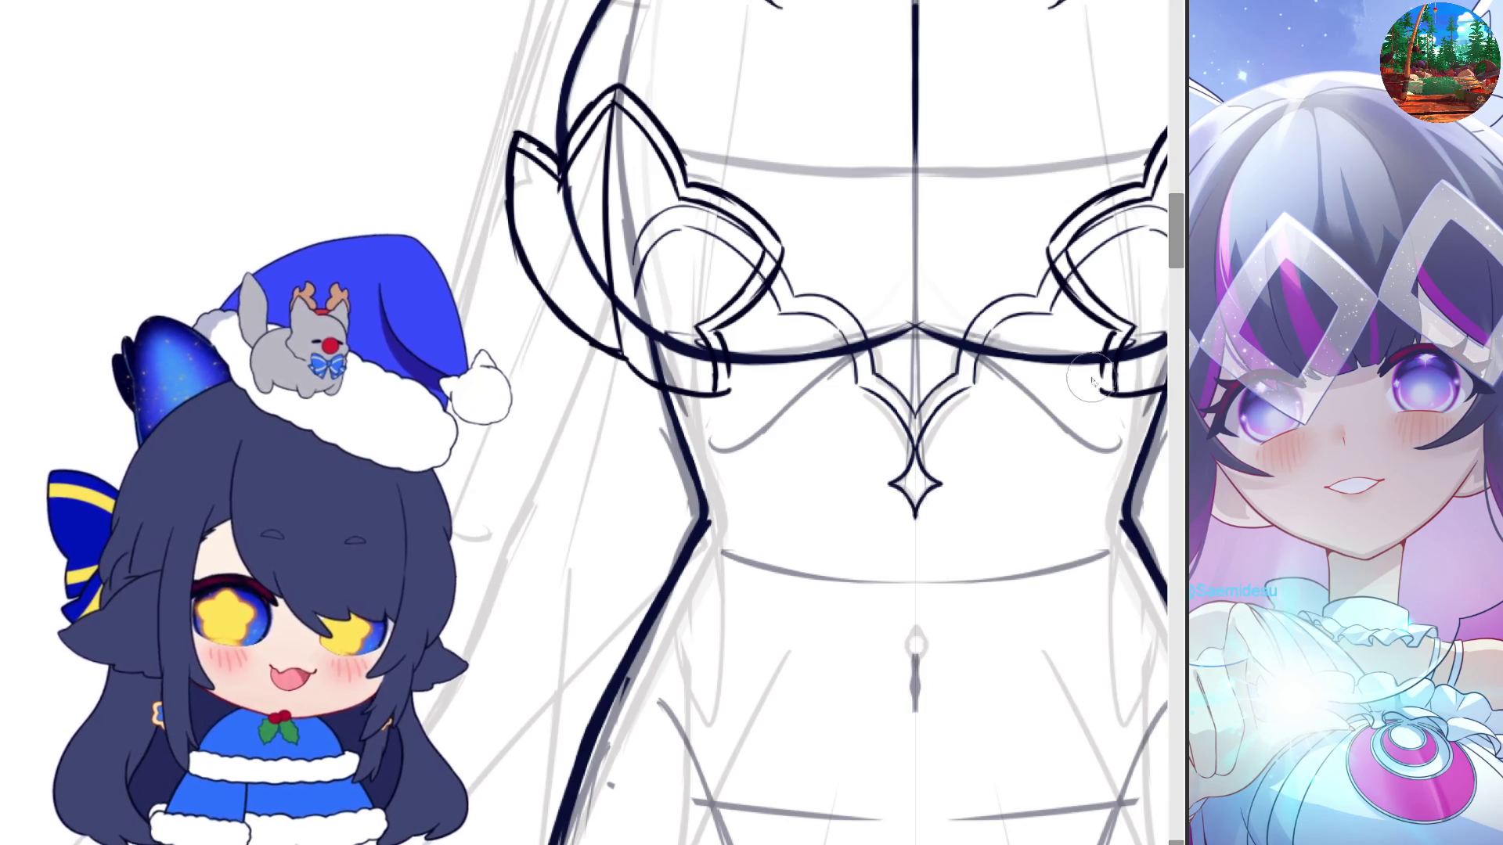
pyautogui.scroll(-5, 978, 367)
pyautogui.scroll(-1, 978, 634)
pyautogui.scroll(1, 1017, 627)
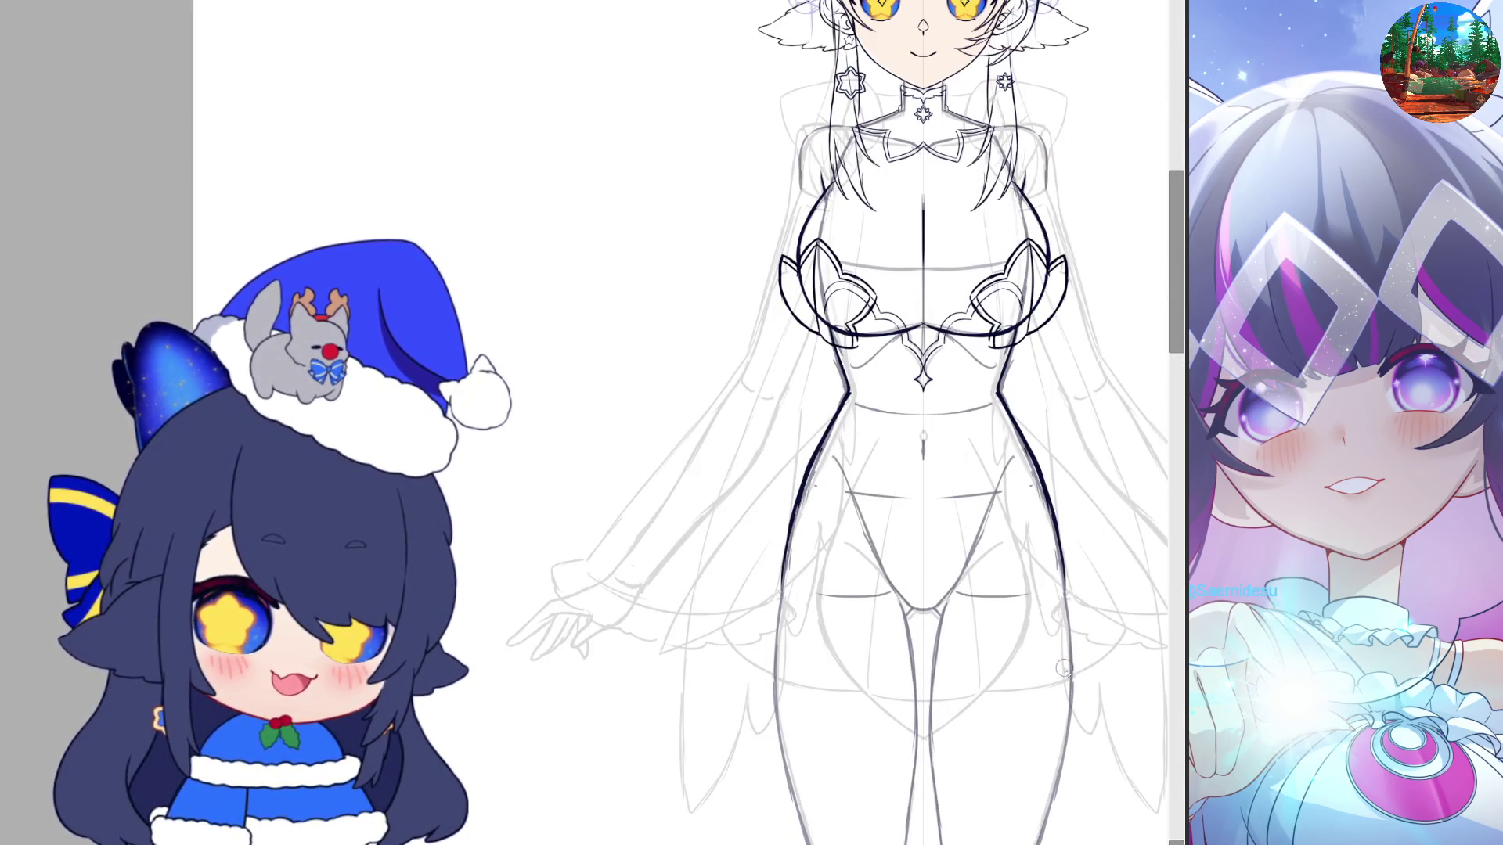
# Undo the bold outer chest-armour outlines and the first waist-to-hip curves
pyautogui.scroll(-1, 1065, 619)
pyautogui.scroll(1, 1118, 608)
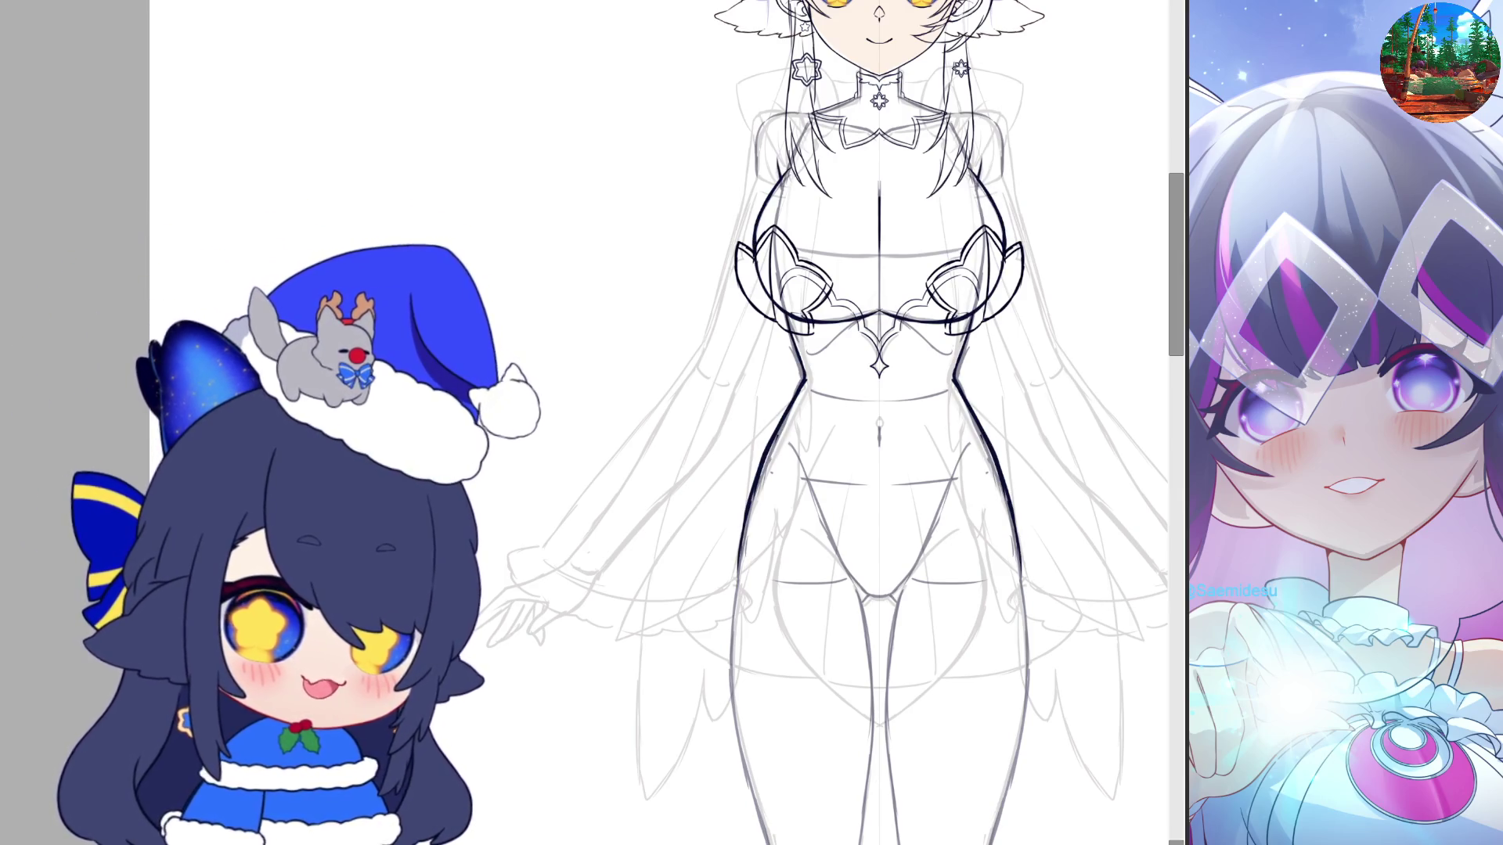
pyautogui.hotkey('ctrl', 'z')
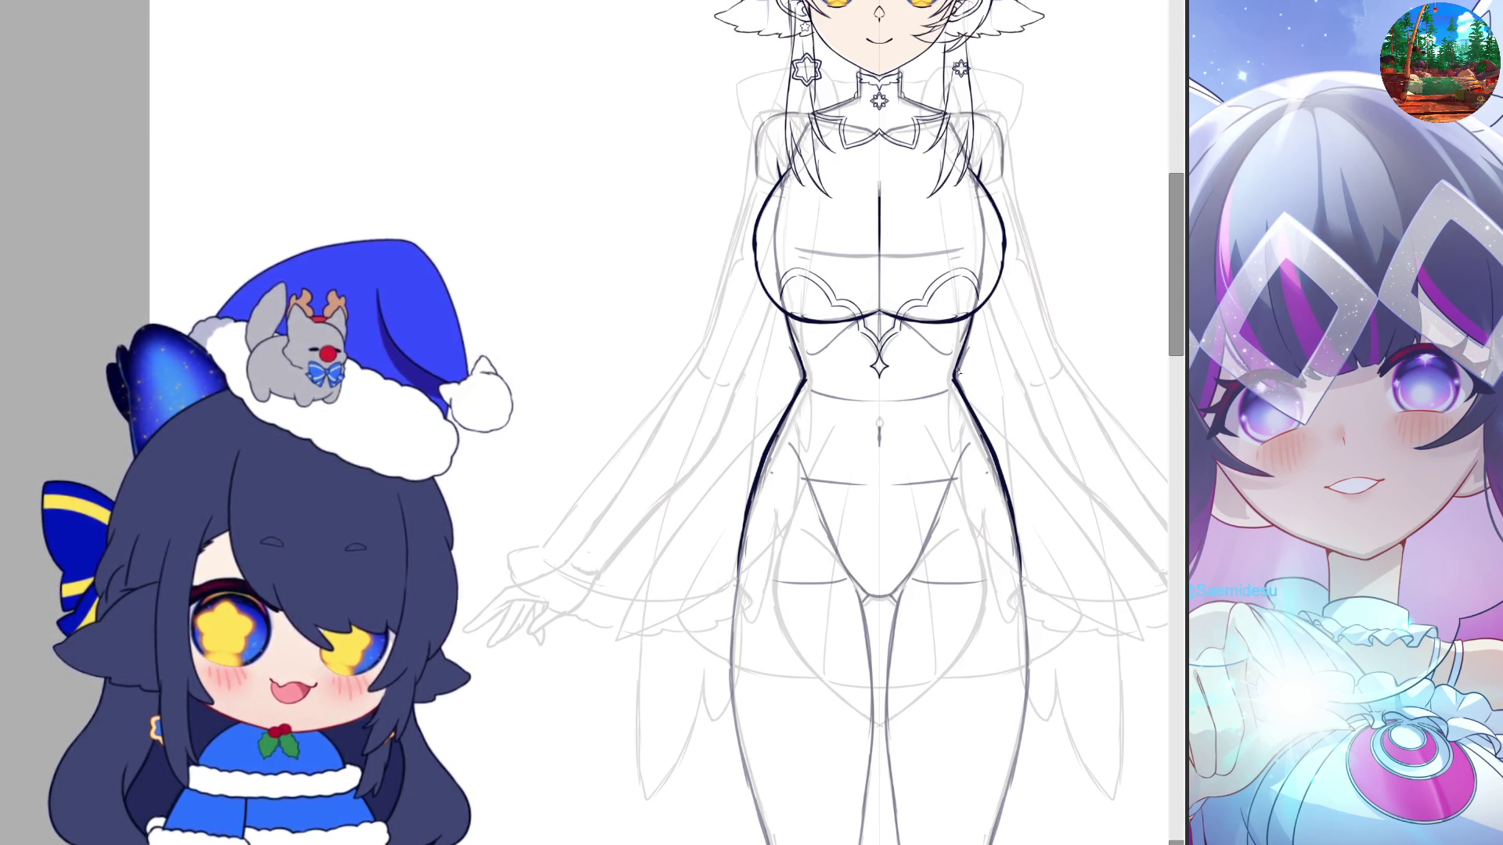
pyautogui.hotkey('ctrl', 'z')
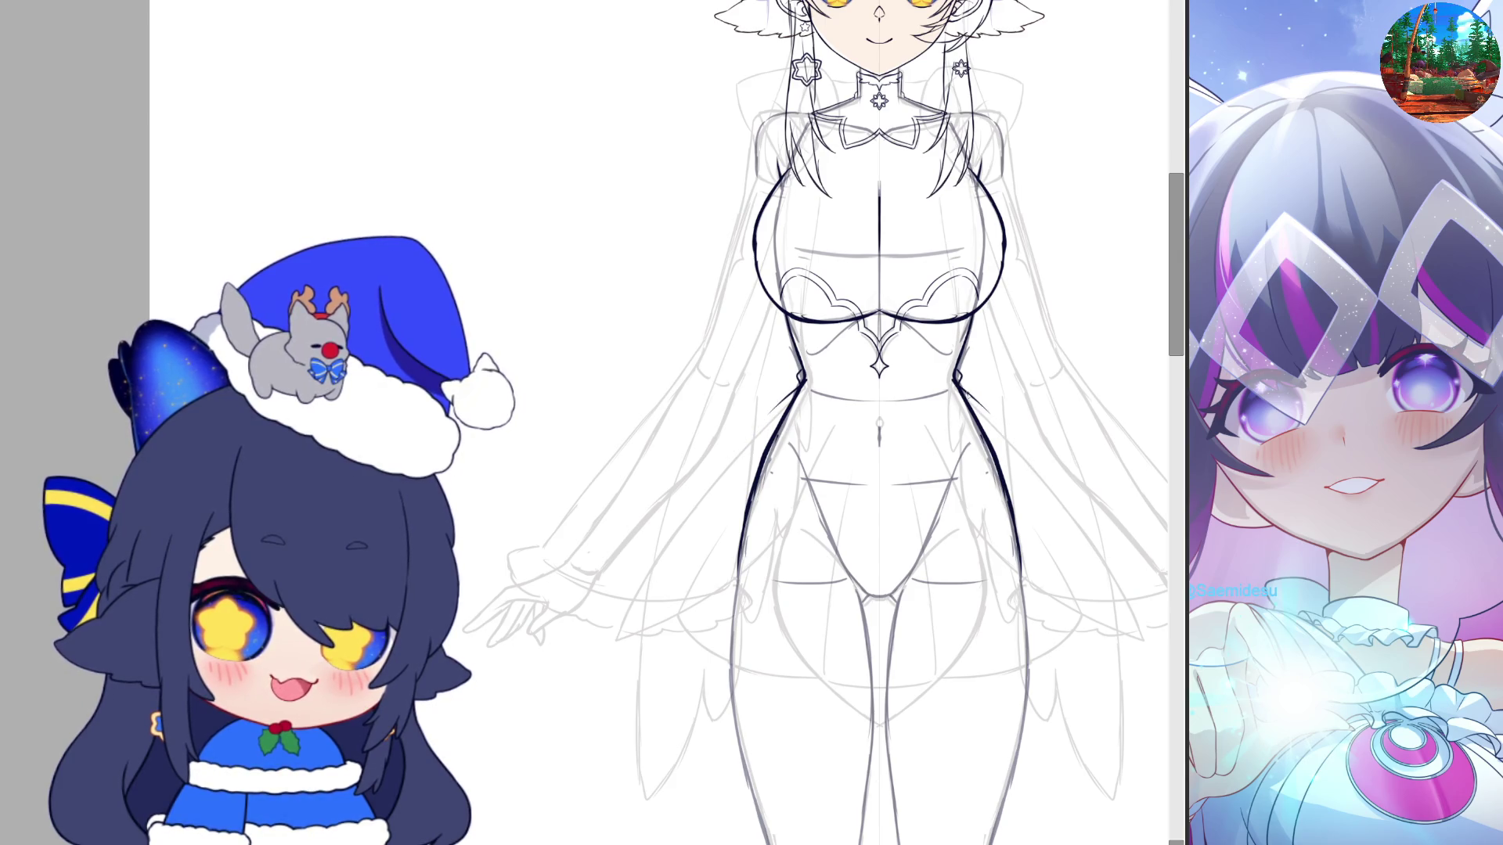
# Draw short mirrored curves flaring from the waist, replacing an overly long first attempt
pyautogui.moveTo(963, 388); pyautogui.dragTo(1056, 489)
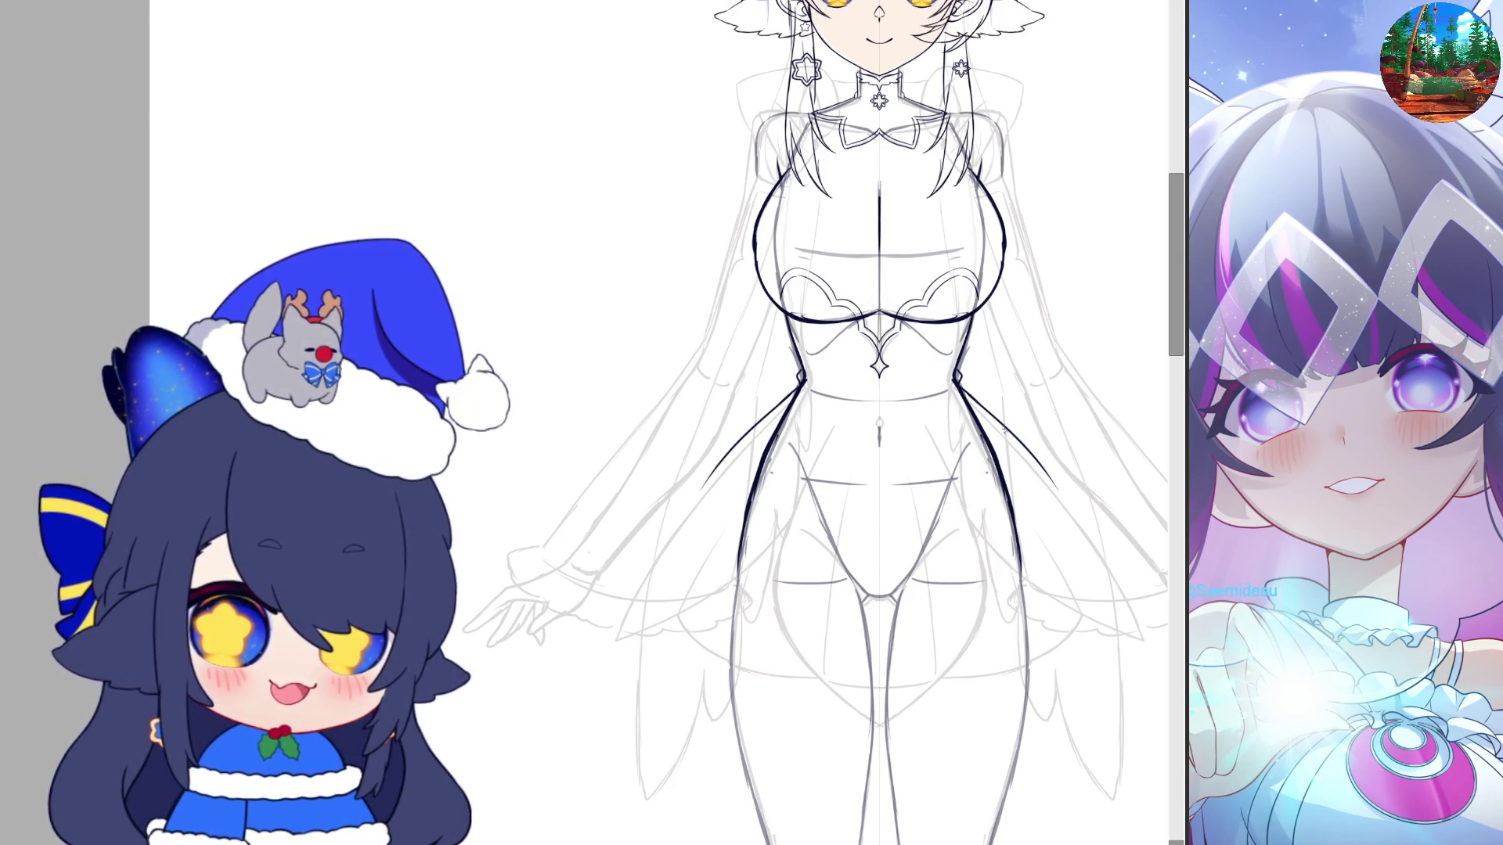
pyautogui.hotkey('ctrl', 'z')
pyautogui.moveTo(962, 384); pyautogui.dragTo(1020, 442)
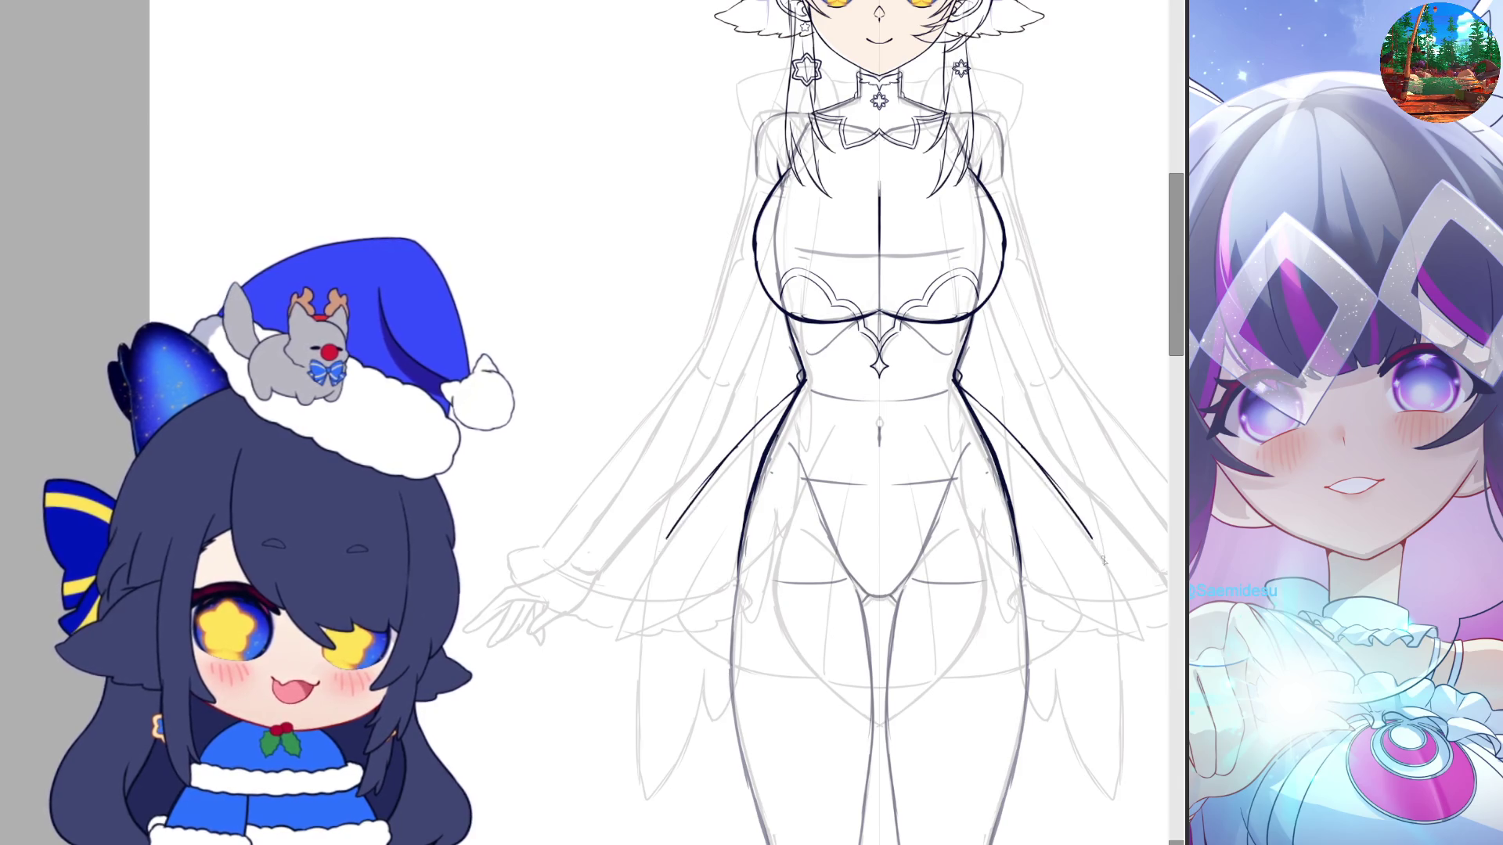
# Extend the coat tails to pointed tips, then add their inner edges and a skirt fold line
pyautogui.moveTo(1045, 471); pyautogui.dragTo(1105, 560)
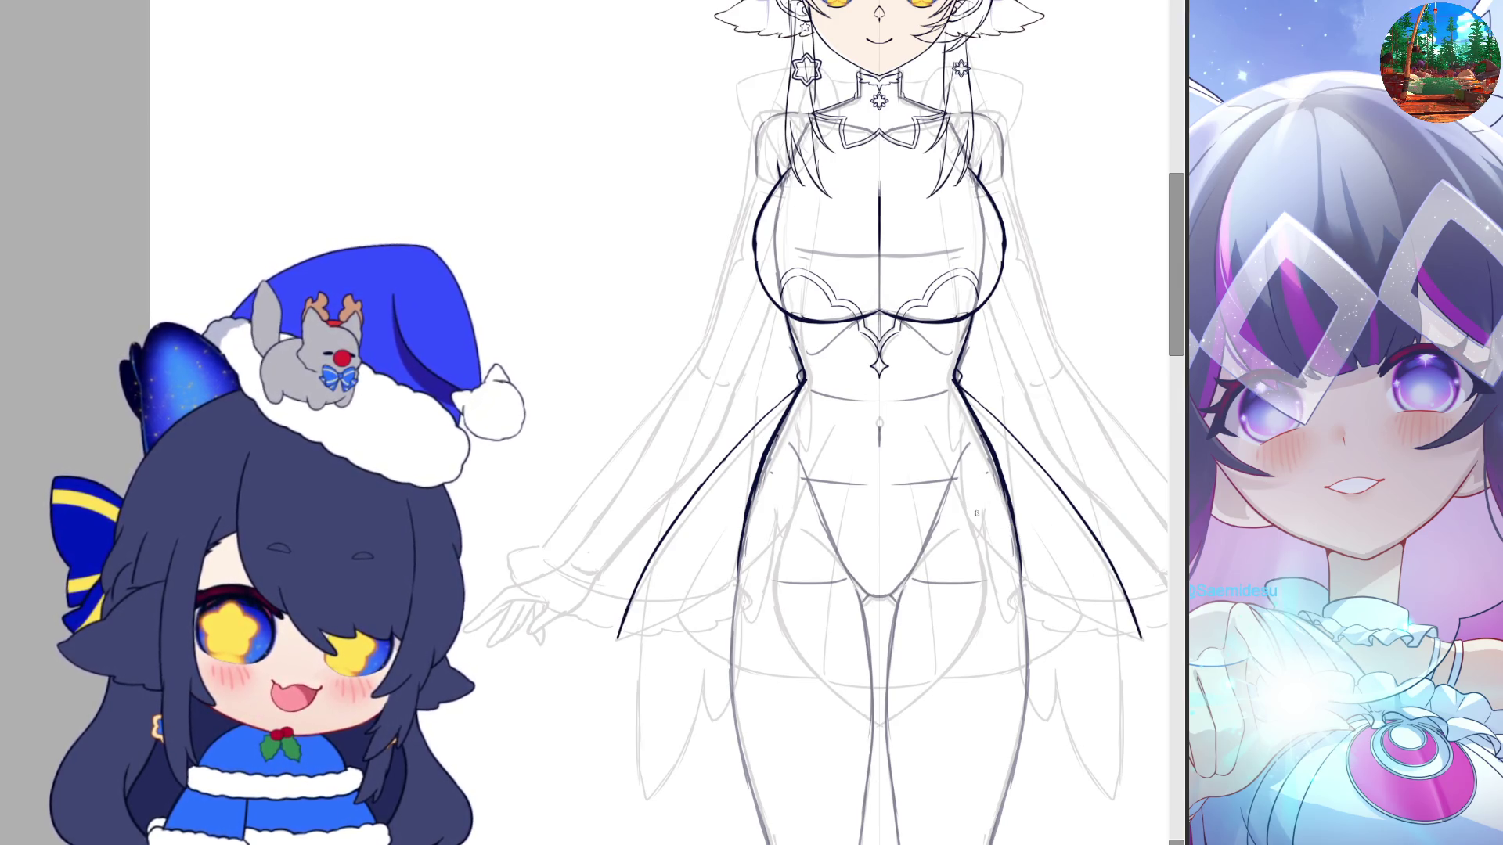
pyautogui.moveTo(988, 546); pyautogui.dragTo(1030, 583)
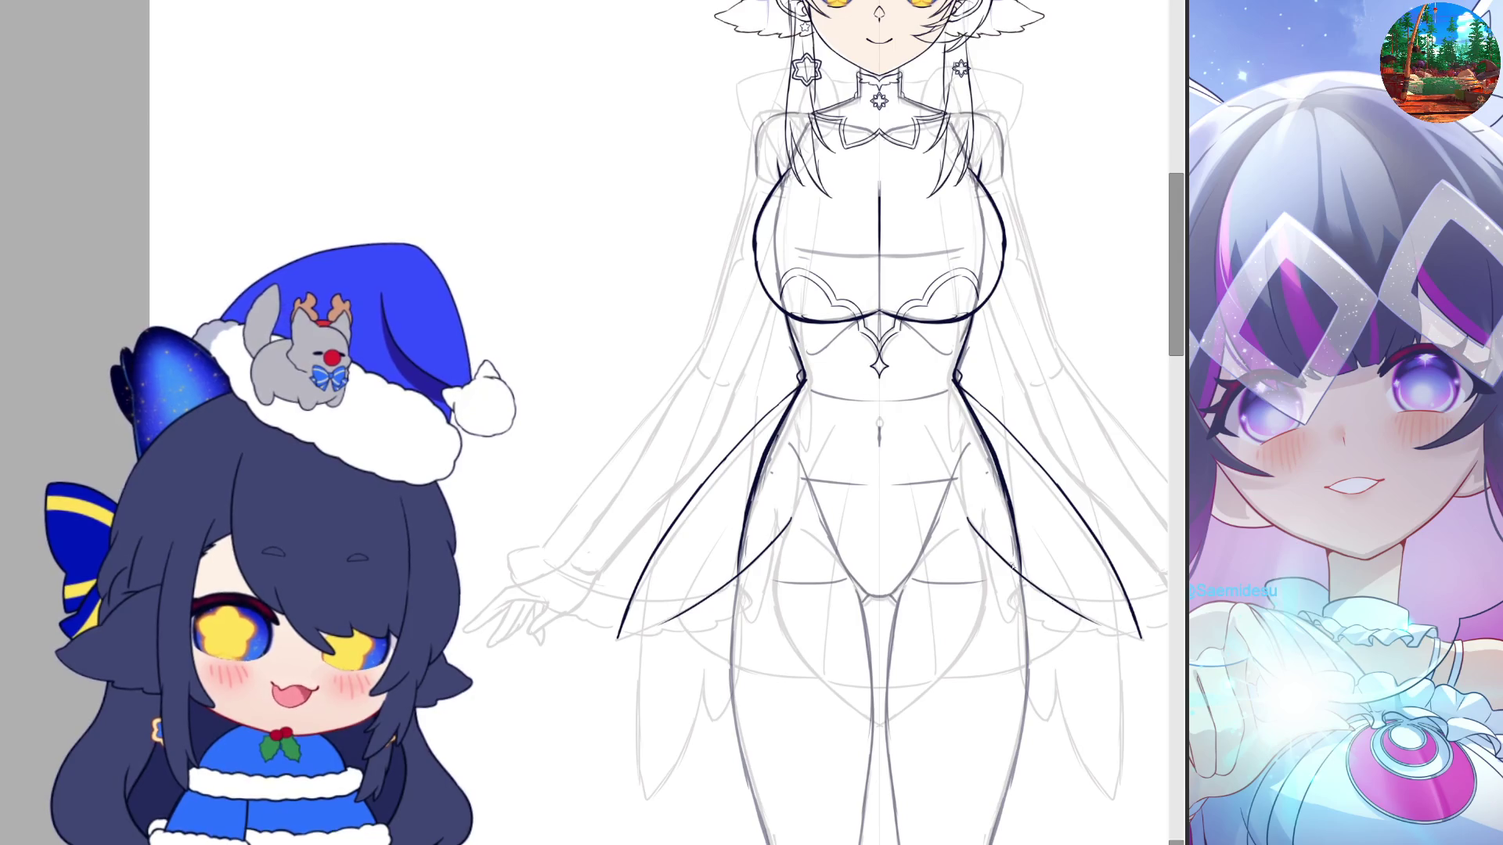
pyautogui.hotkey('ctrl', 'z')
pyautogui.moveTo(969, 521); pyautogui.dragTo(1035, 589)
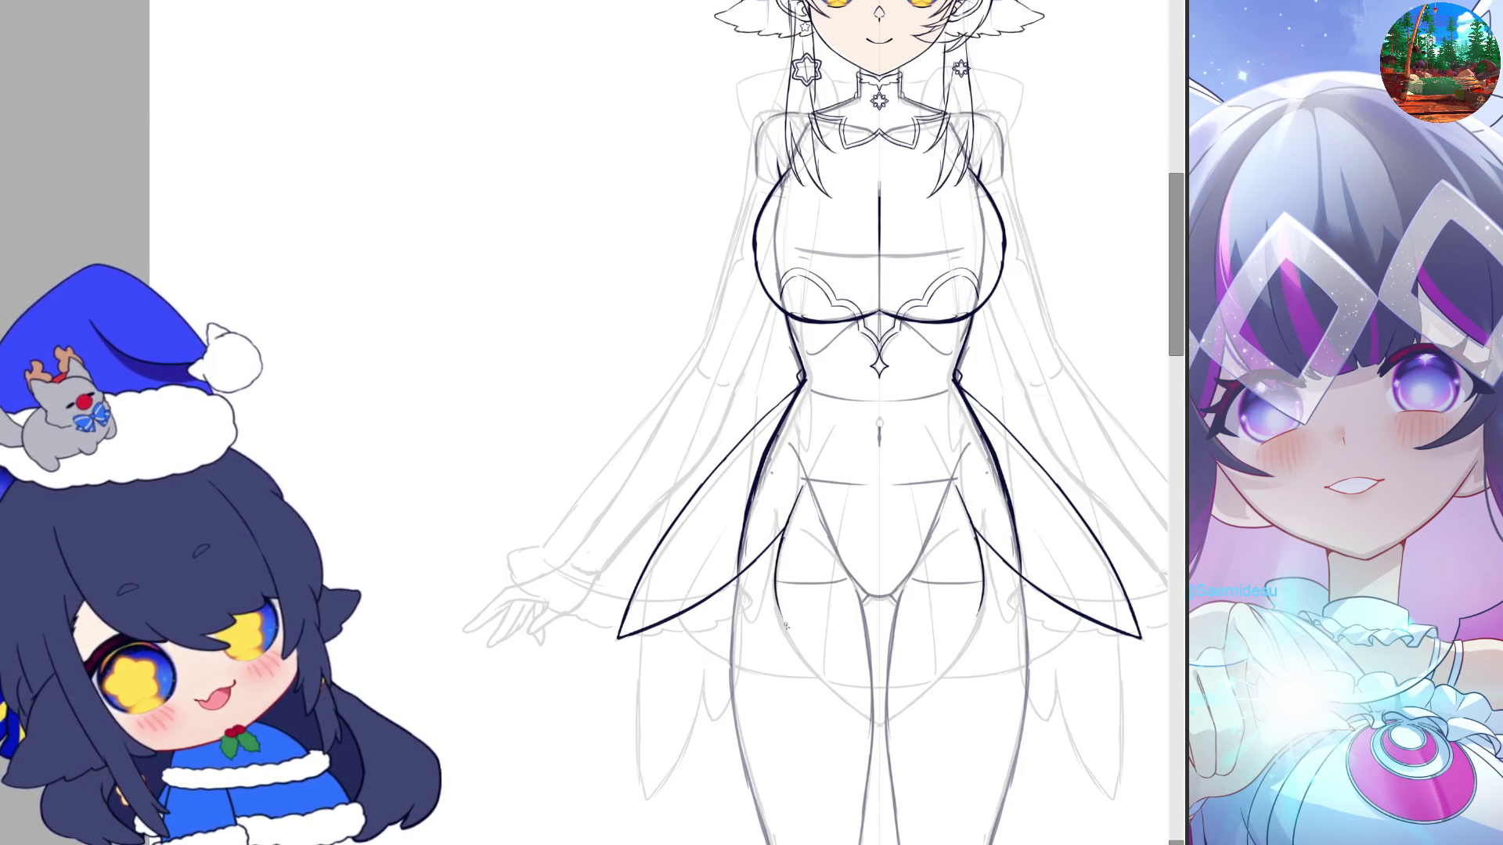
pyautogui.moveTo(777, 541)
pyautogui.mouseDown()
pyautogui.moveTo(786, 634)
pyautogui.moveTo(878, 720)
pyautogui.mouseUp()
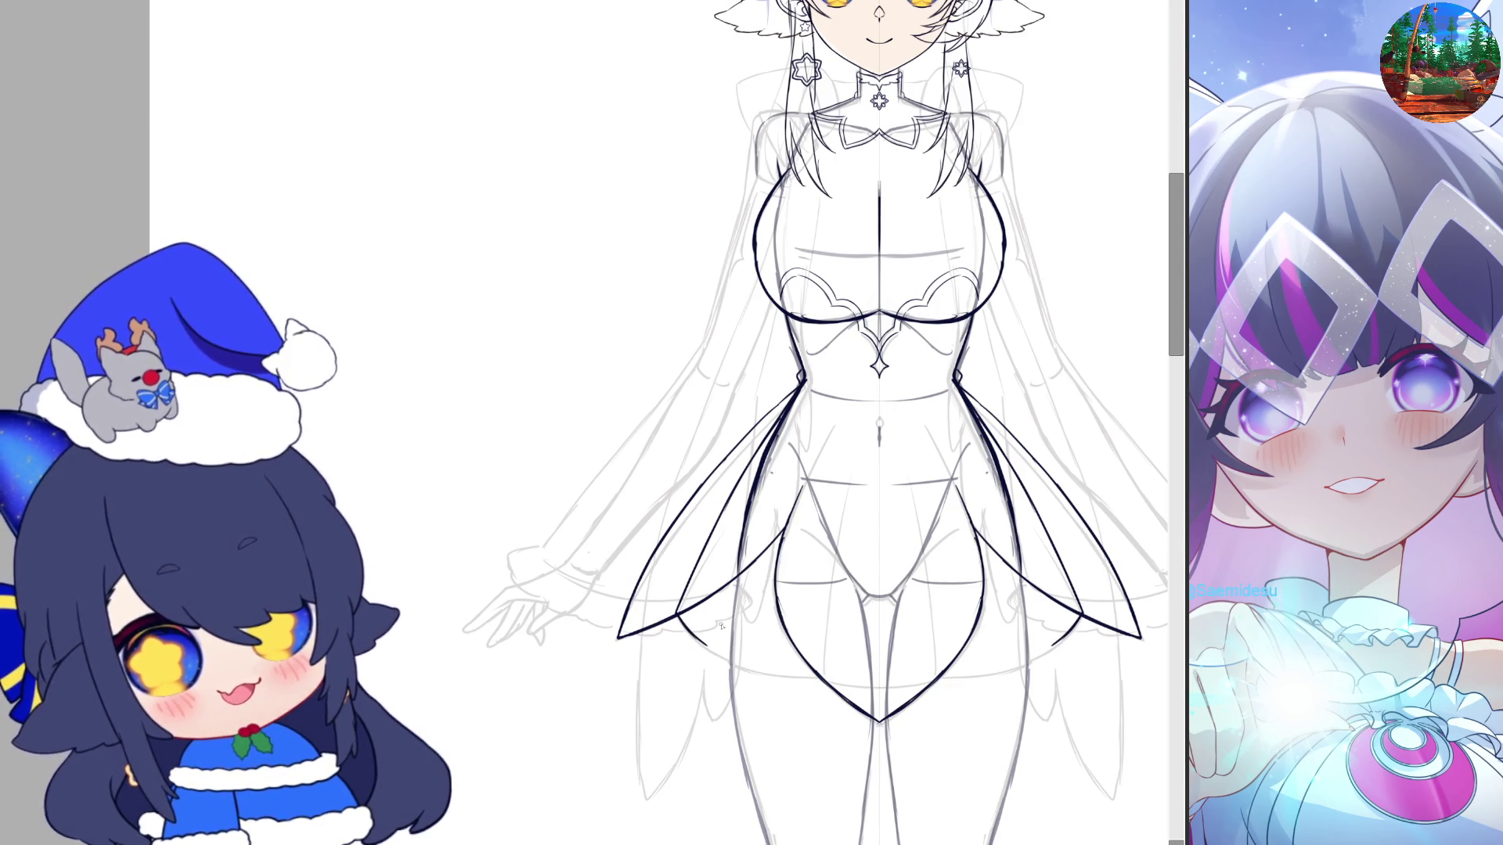
pyautogui.moveTo(779, 441); pyautogui.dragTo(749, 517)
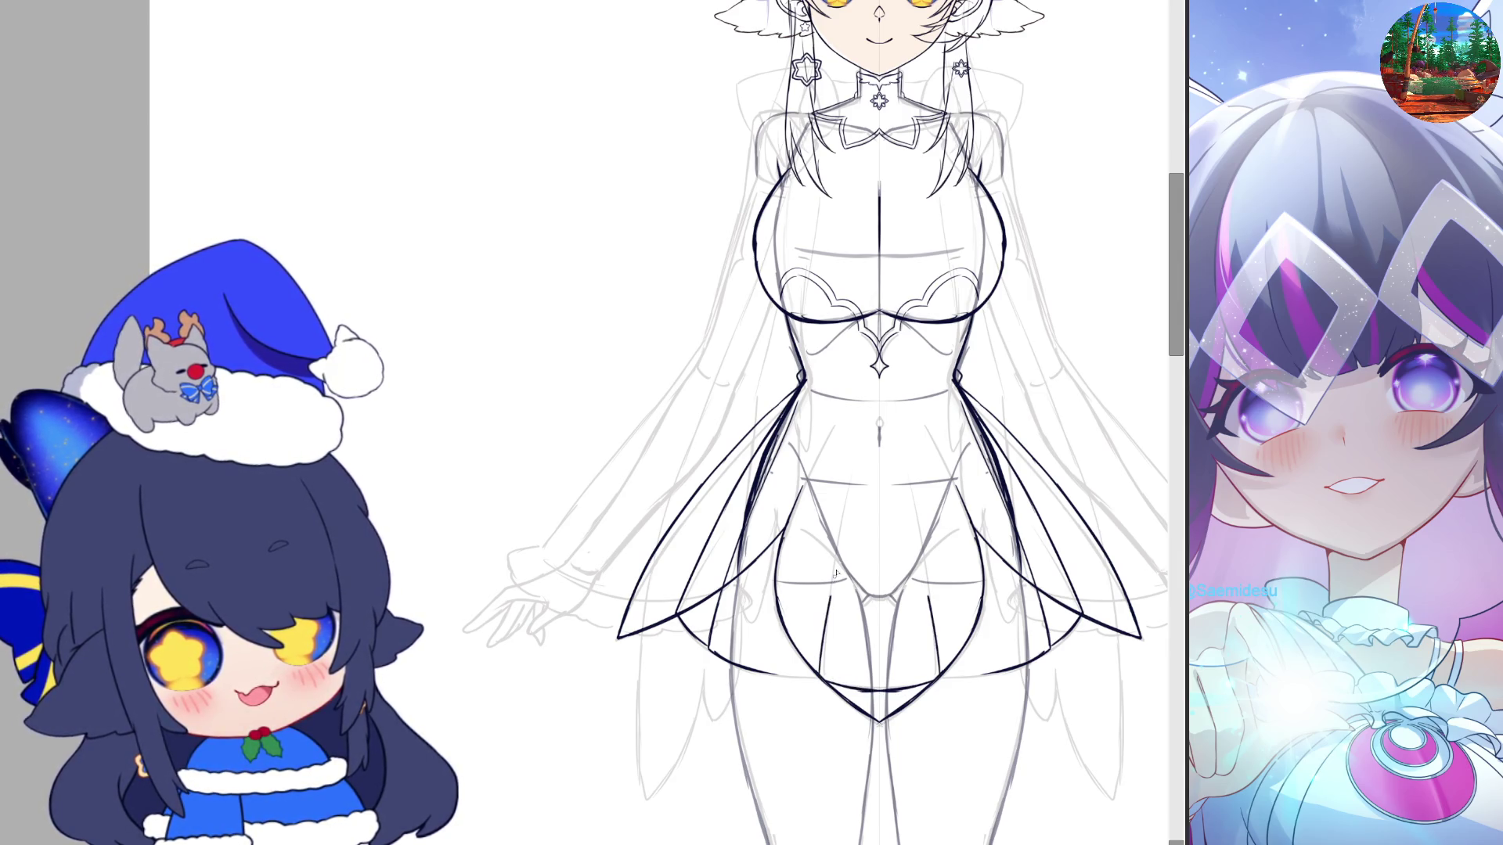
# Undo the last stroke and erase the leftover sketch strokes beside the torso
pyautogui.hotkey('ctrl', 'z')
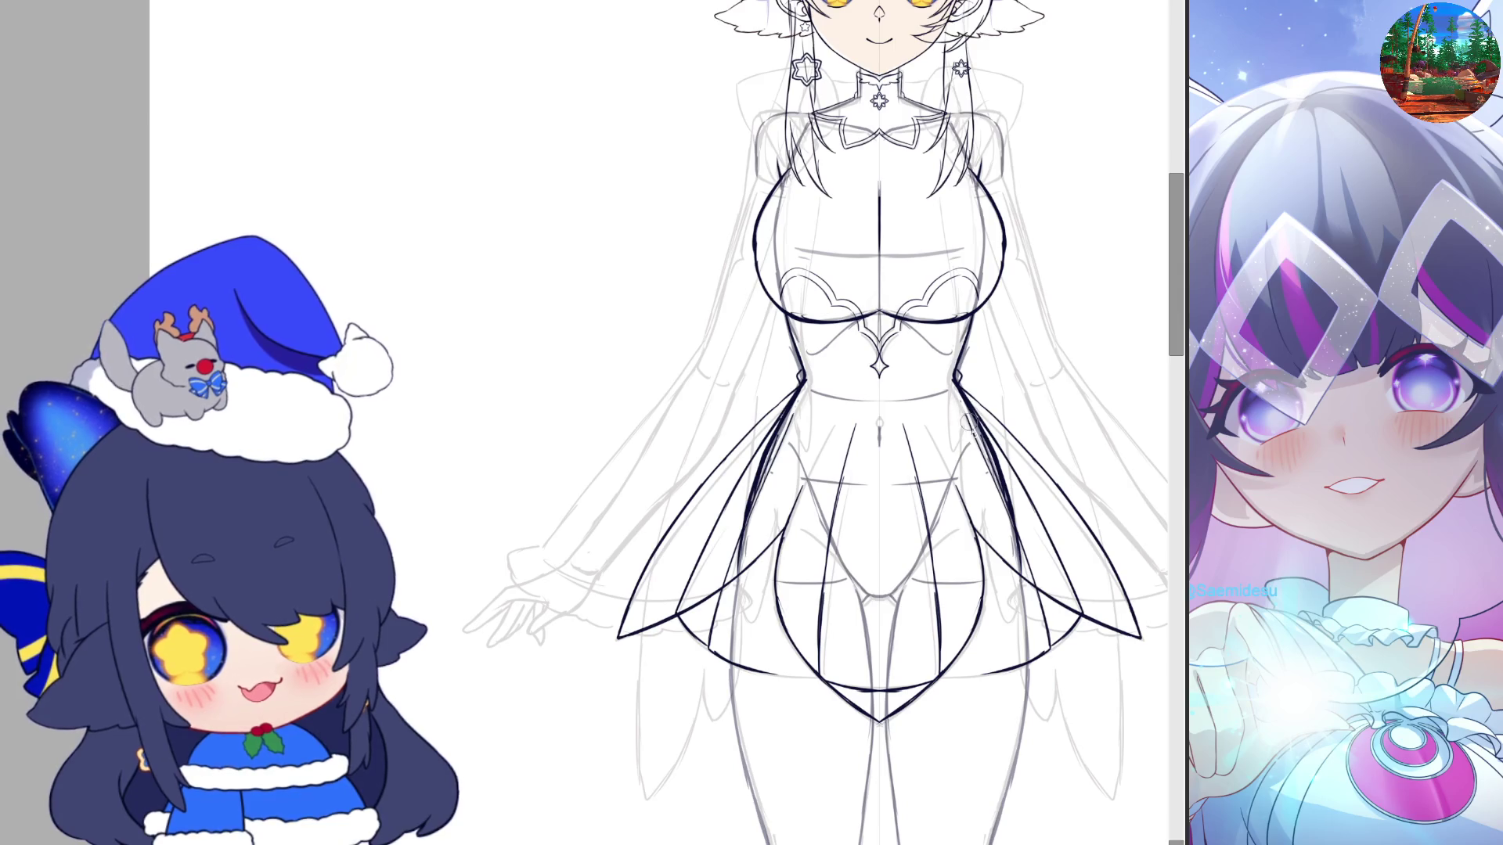
pyautogui.moveTo(968, 423); pyautogui.dragTo(1010, 529)
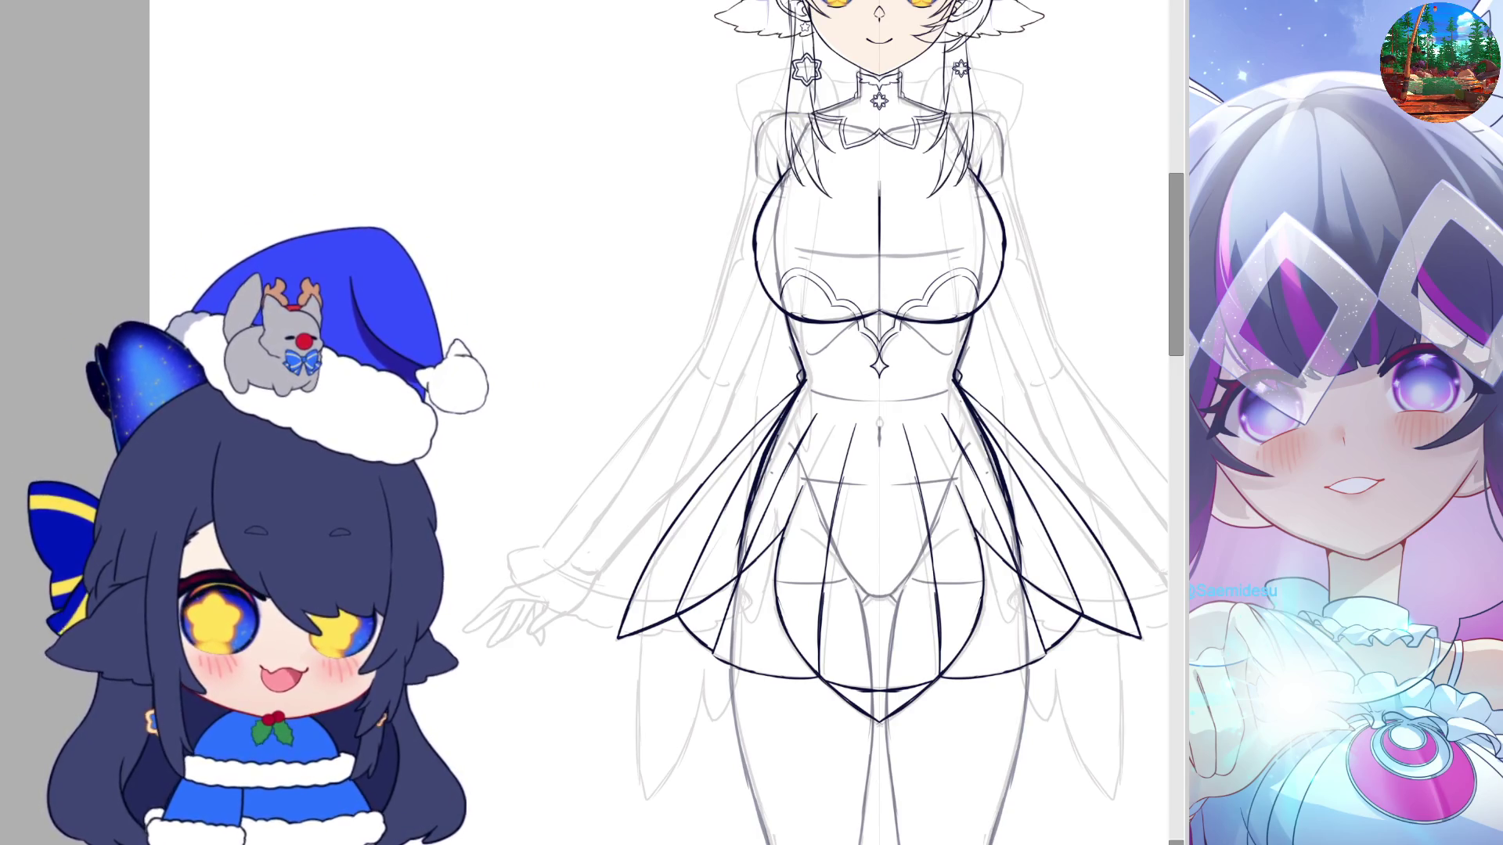
pyautogui.scroll(3, 1176, 271)
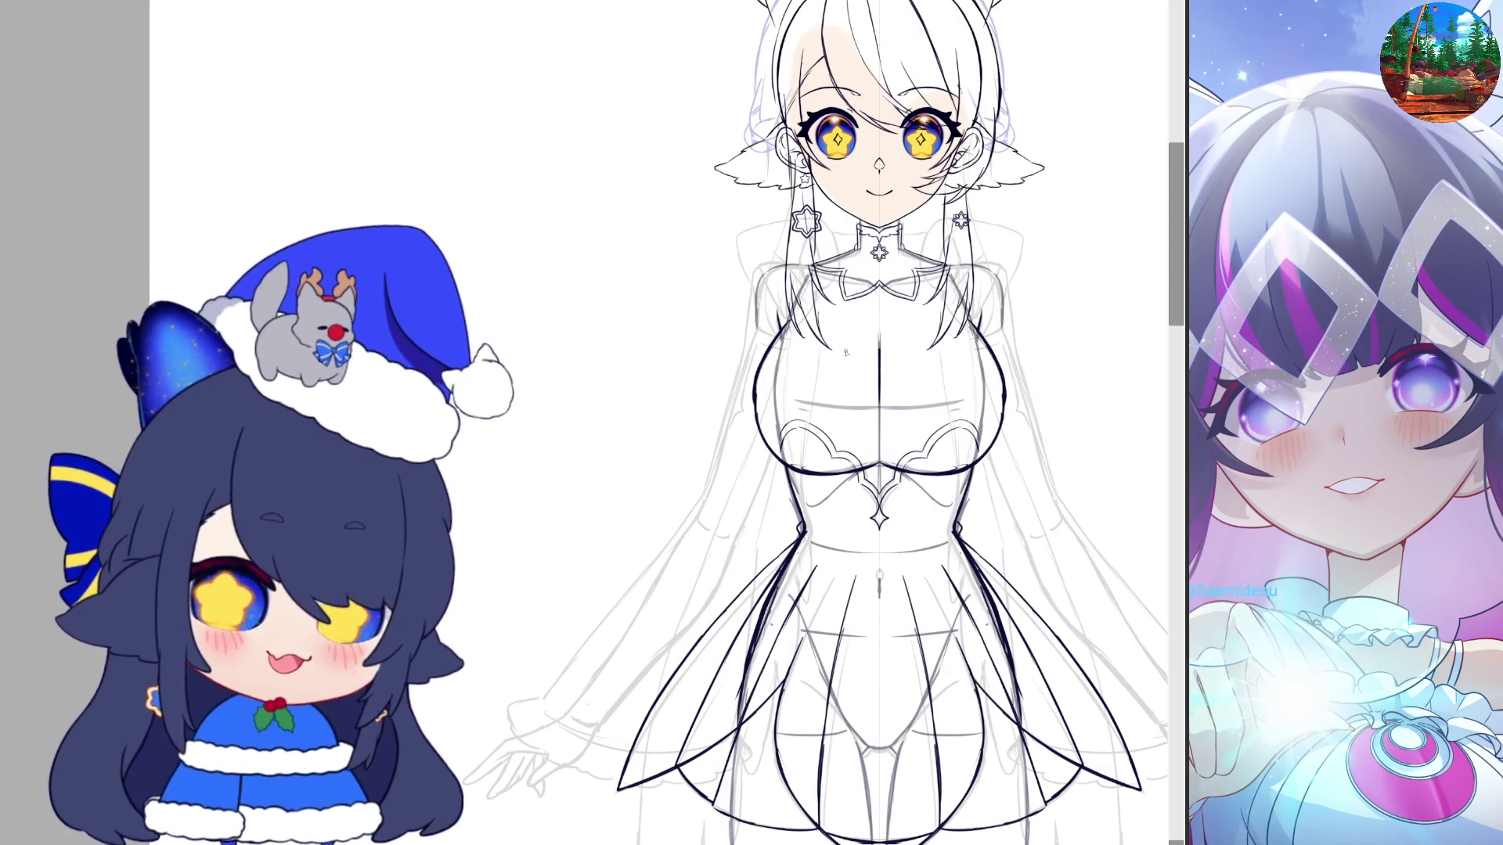
# Zoom the canvas out and back in around the shoulders to frame the sleeves
pyautogui.scroll(-2, 845, 353)
pyautogui.scroll(-1, 846, 353)
pyautogui.scroll(-1, 845, 353)
pyautogui.scroll(2, 1020, 523)
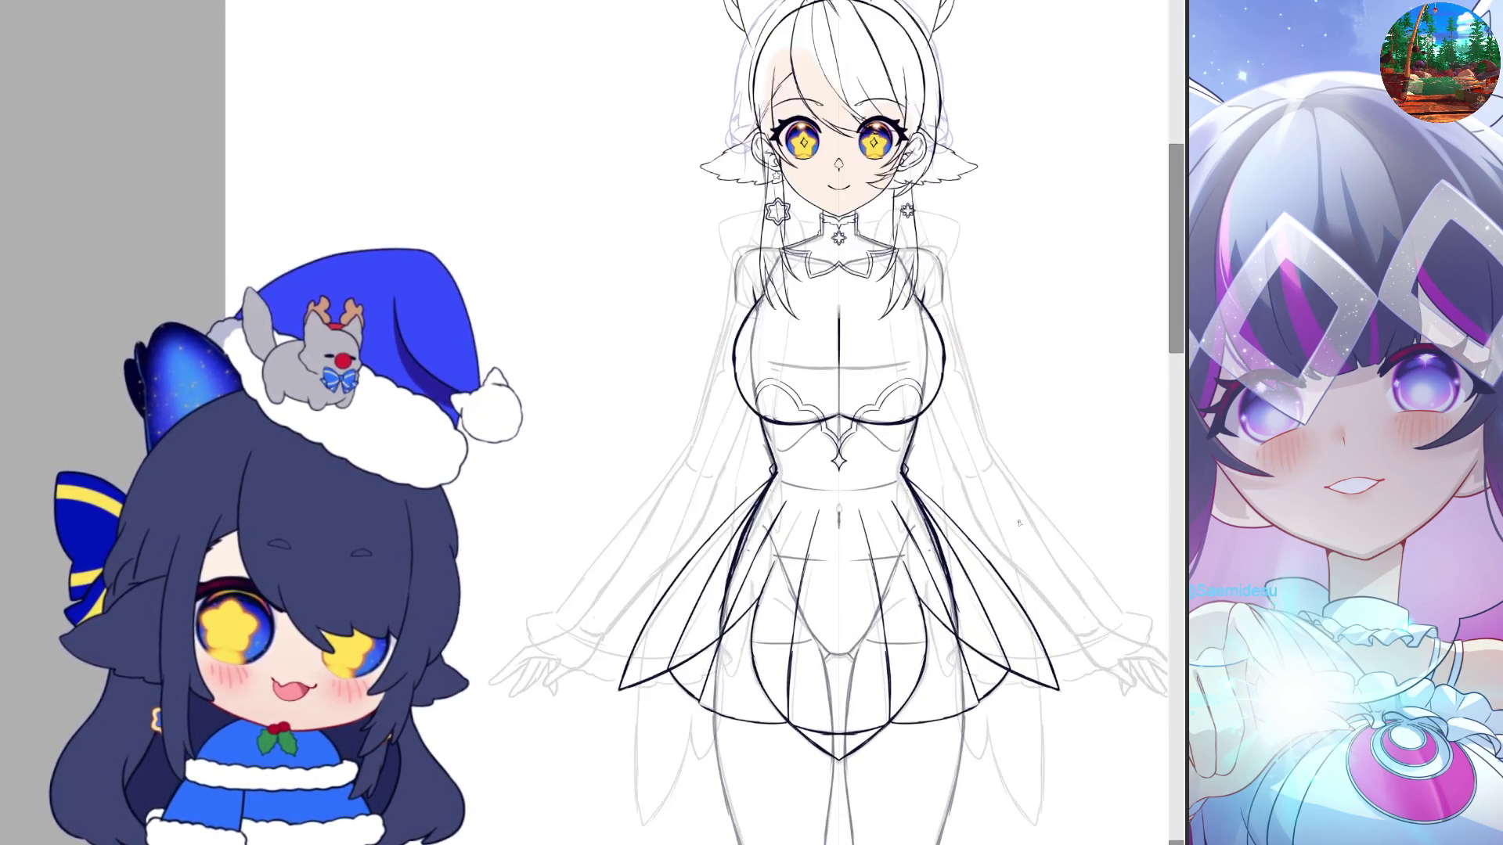
pyautogui.scroll(1, 1019, 523)
pyautogui.scroll(1, 1019, 523)
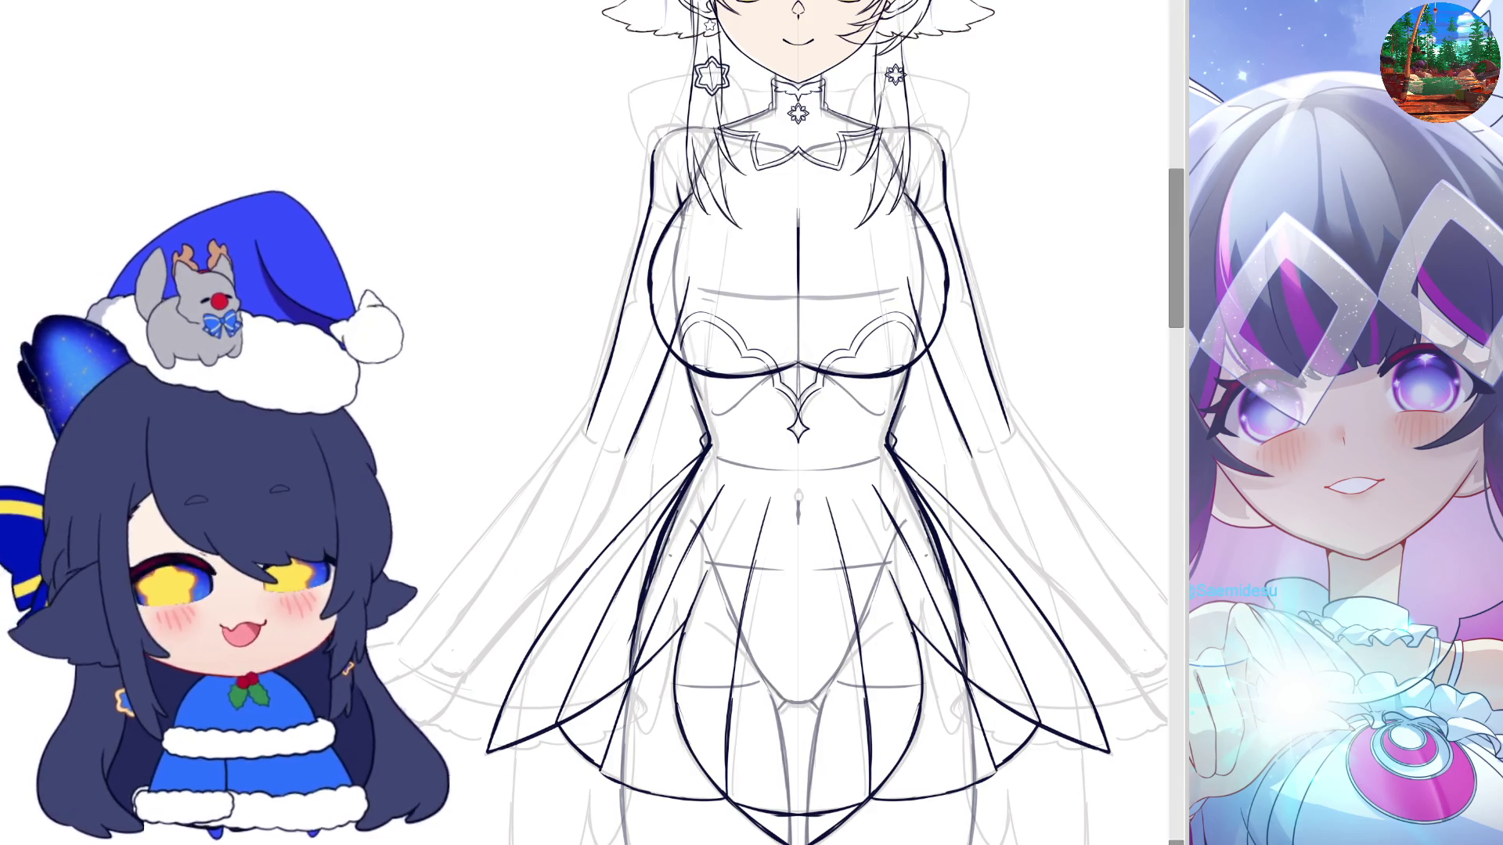
# Zoom out and back in to review the skirt, bodice and face inking
pyautogui.scroll(-3, 1178, 331)
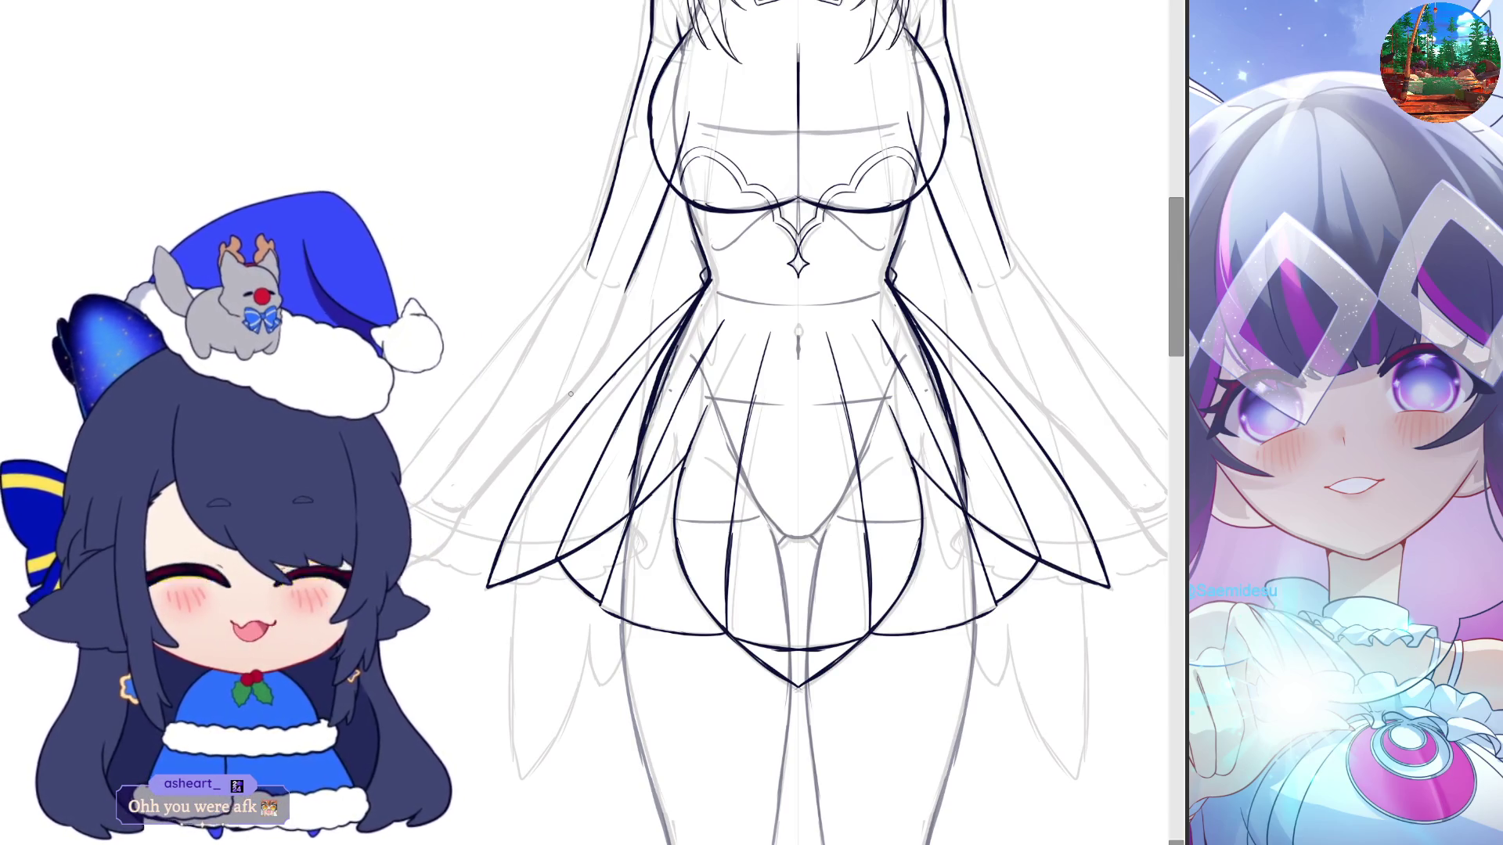
pyautogui.scroll(3, 1085, 364)
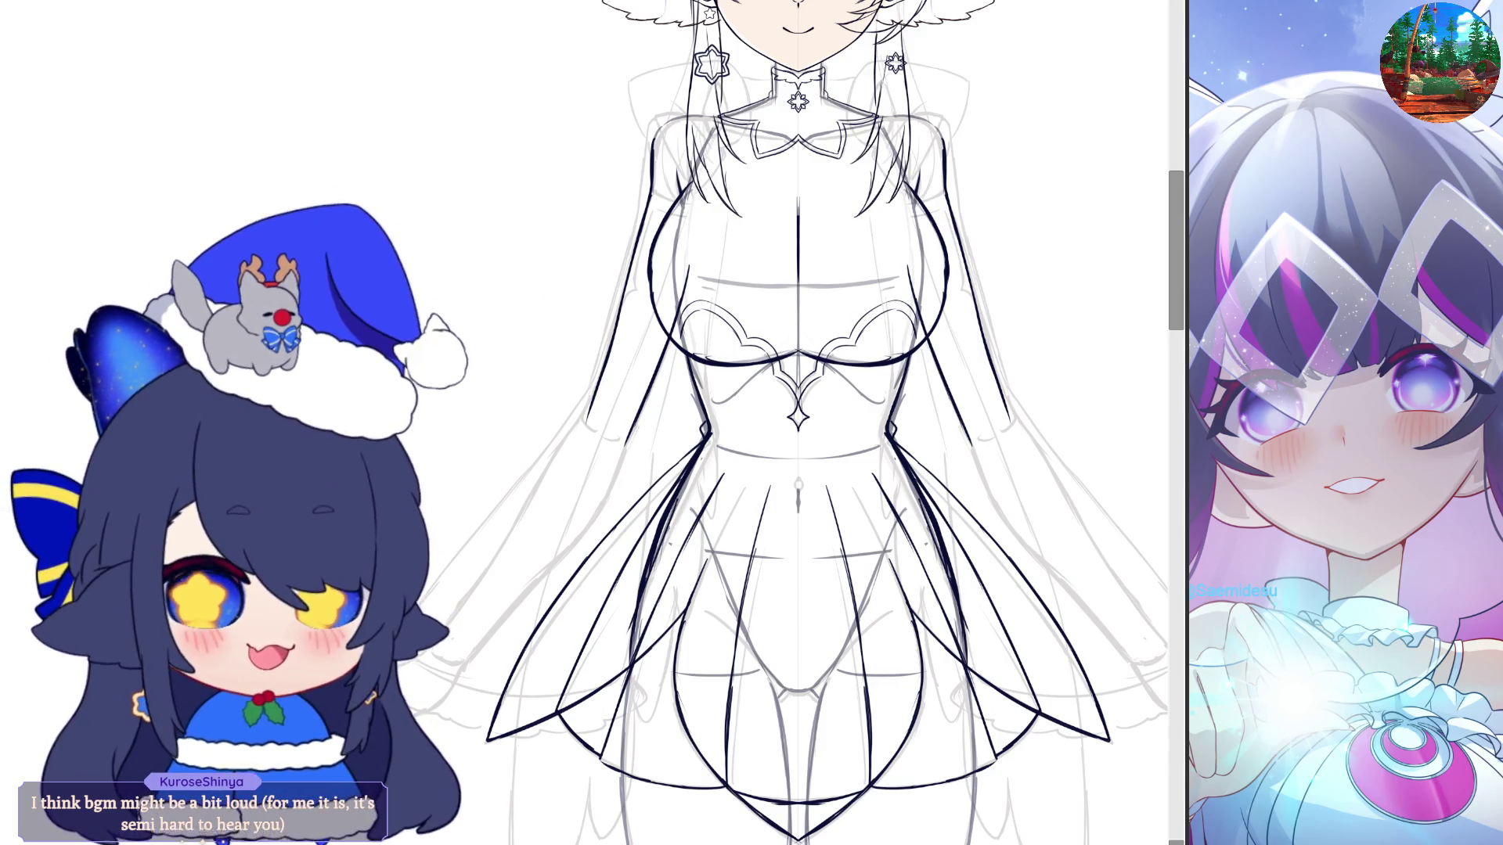
pyautogui.scroll(-5, 680, 55)
pyautogui.scroll(8, 680, 54)
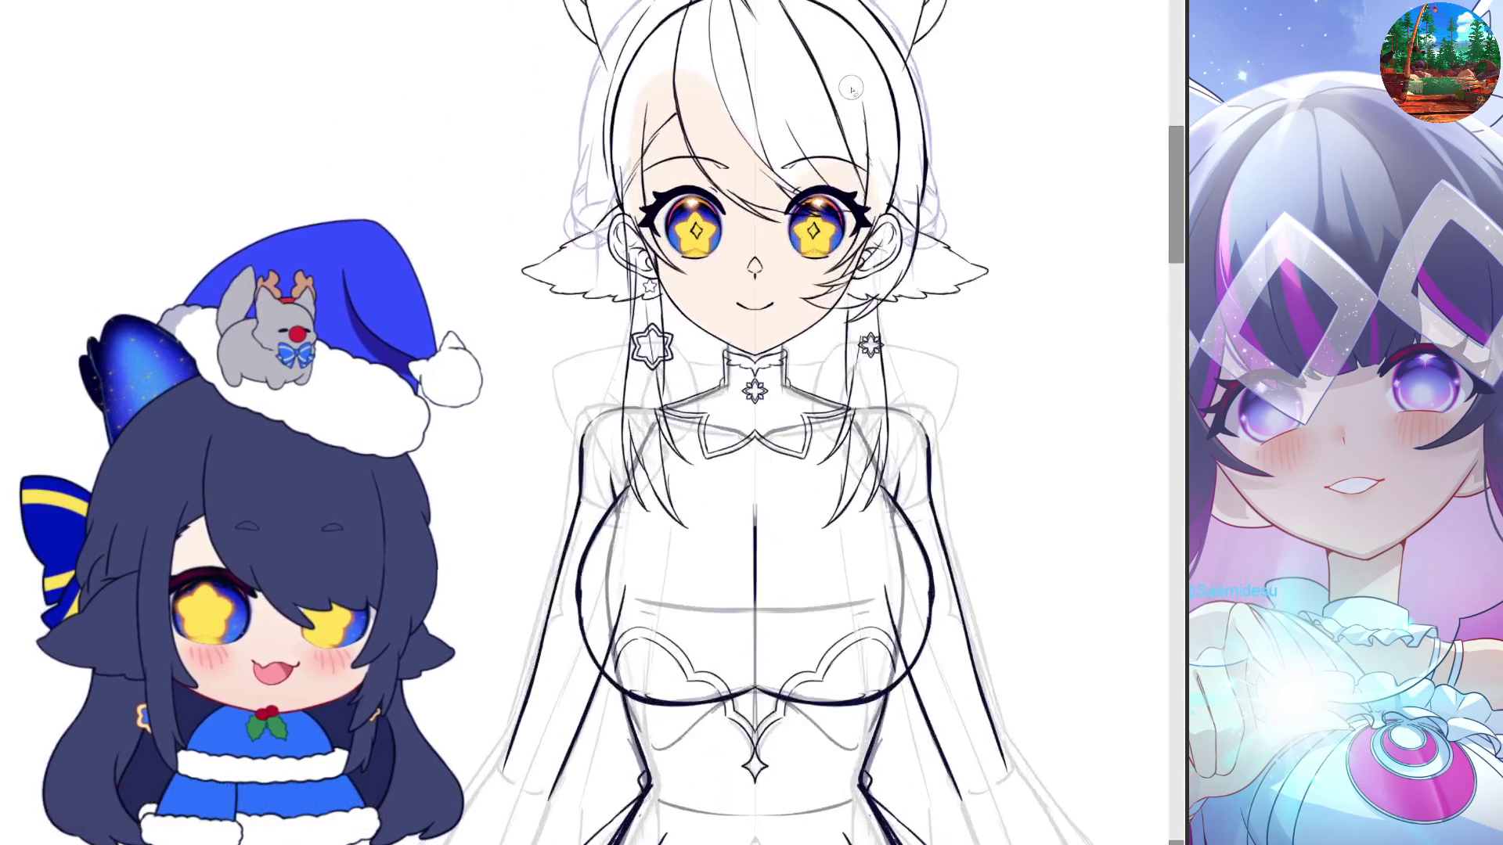
# Ink two short pleat strokes on the skirt below the chest ornament
pyautogui.scroll(-1, 809, 304)
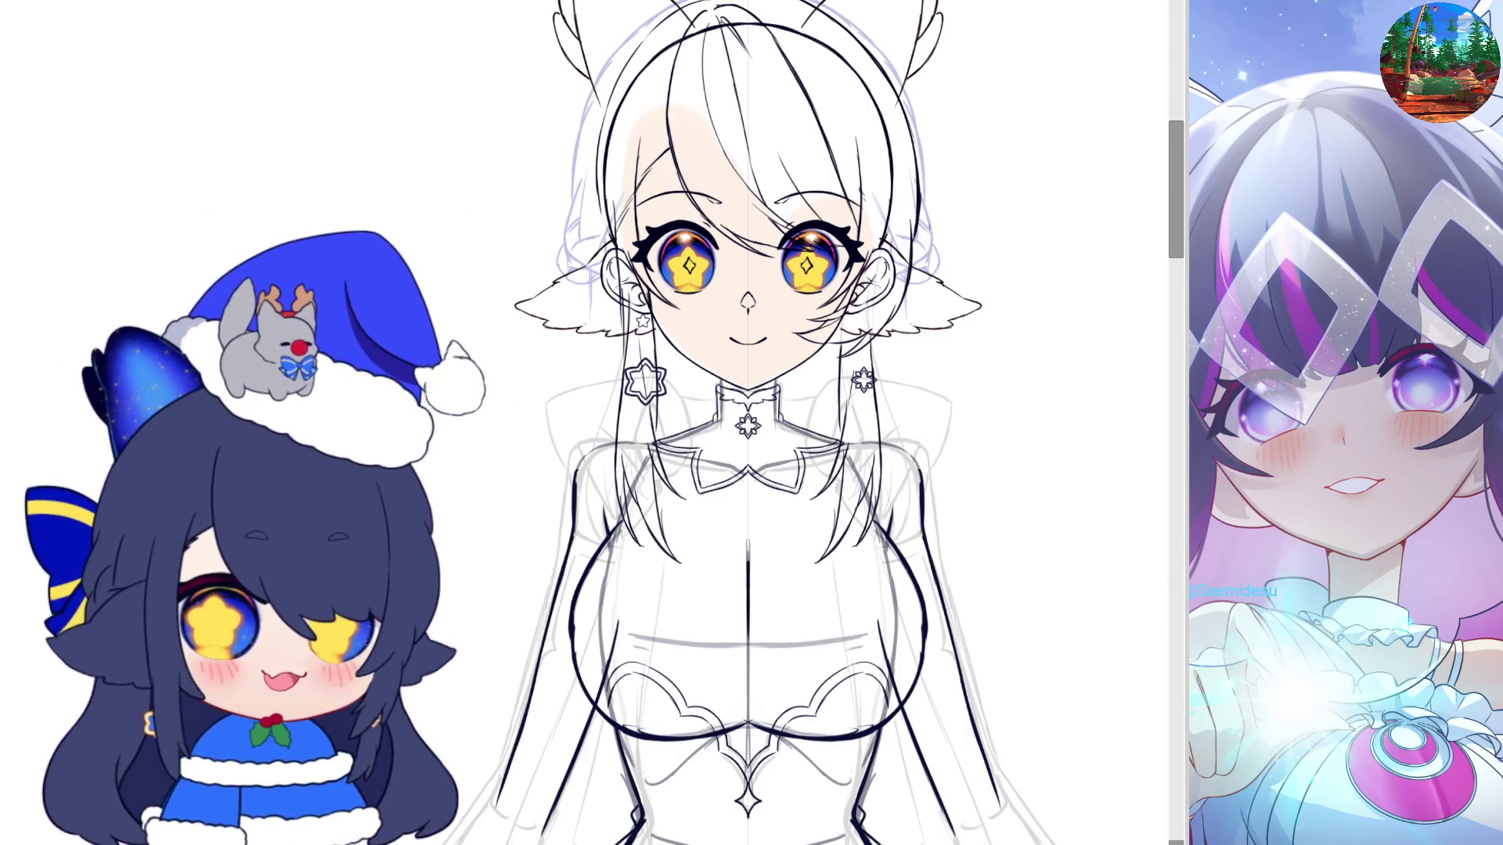
pyautogui.moveTo(1177, 219); pyautogui.dragTo(1184, 224)
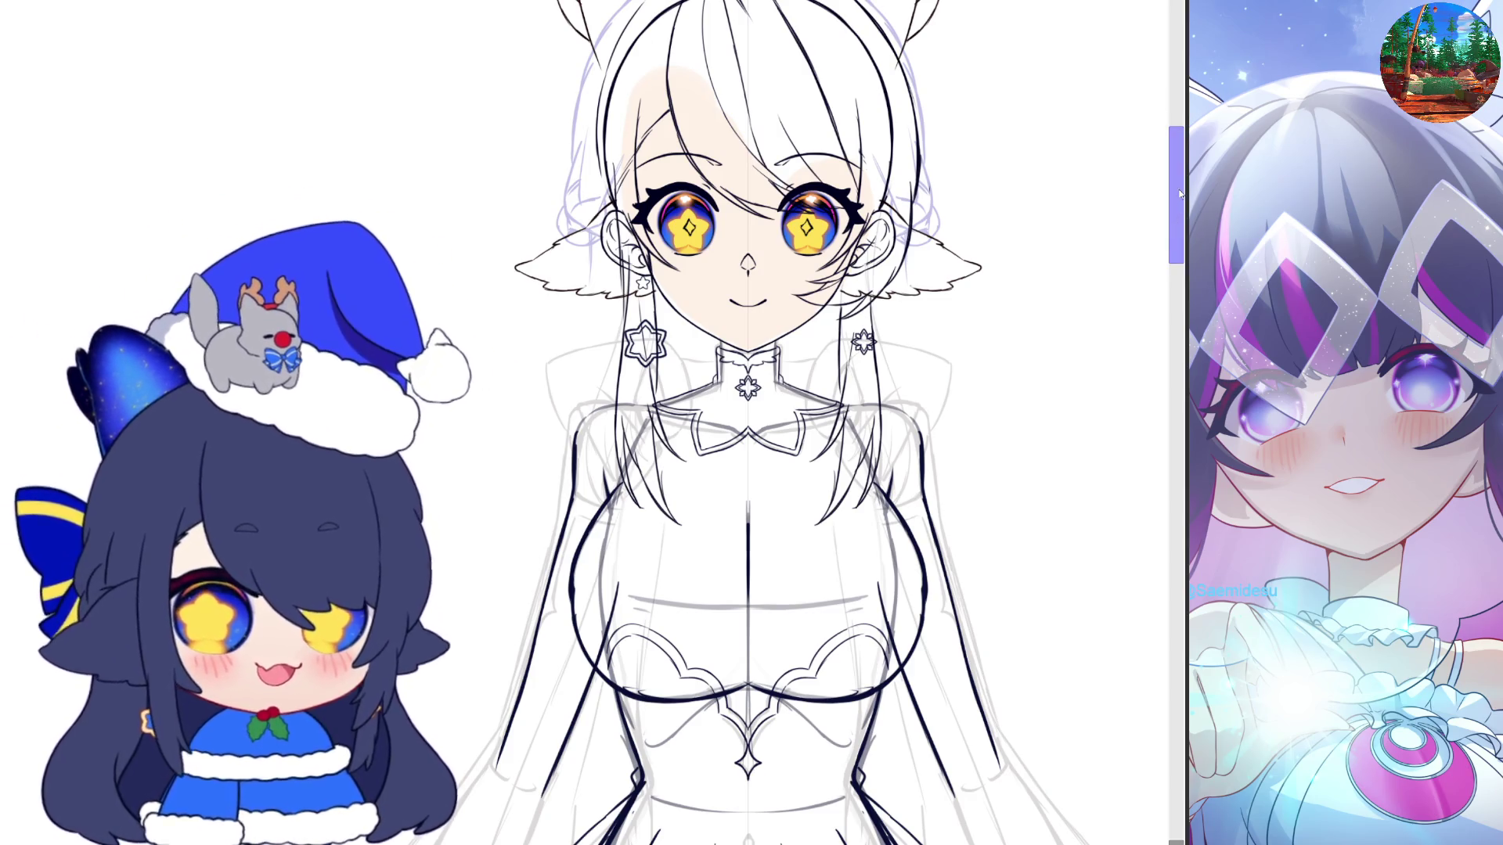
pyautogui.moveTo(1182, 234); pyautogui.dragTo(1174, 241)
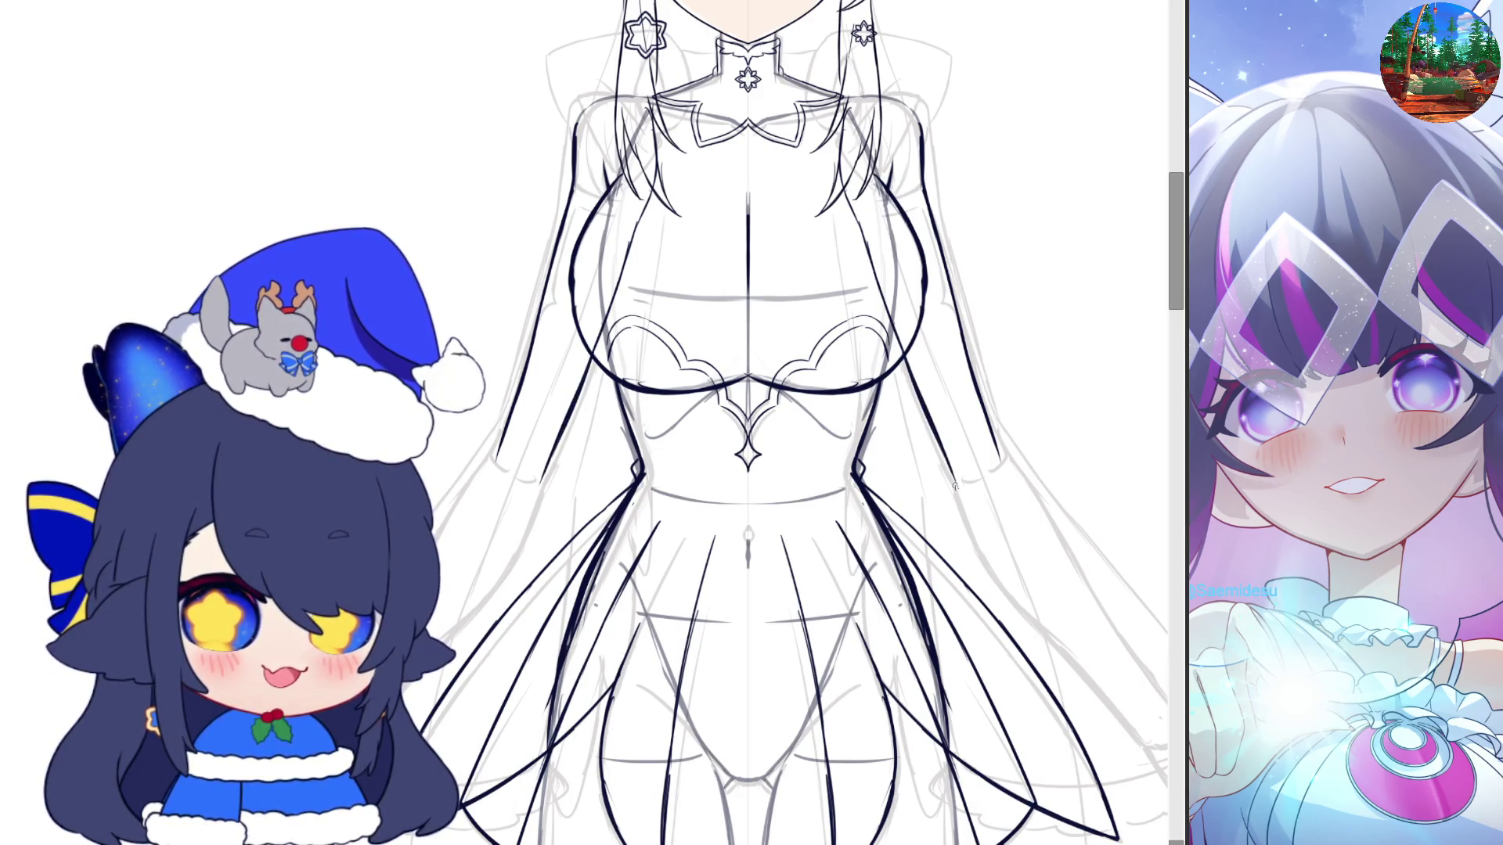
# Trace the lower skirt layer and coat-tail hem lines with three pen strokes
pyautogui.moveTo(1163, 298); pyautogui.dragTo(1177, 233)
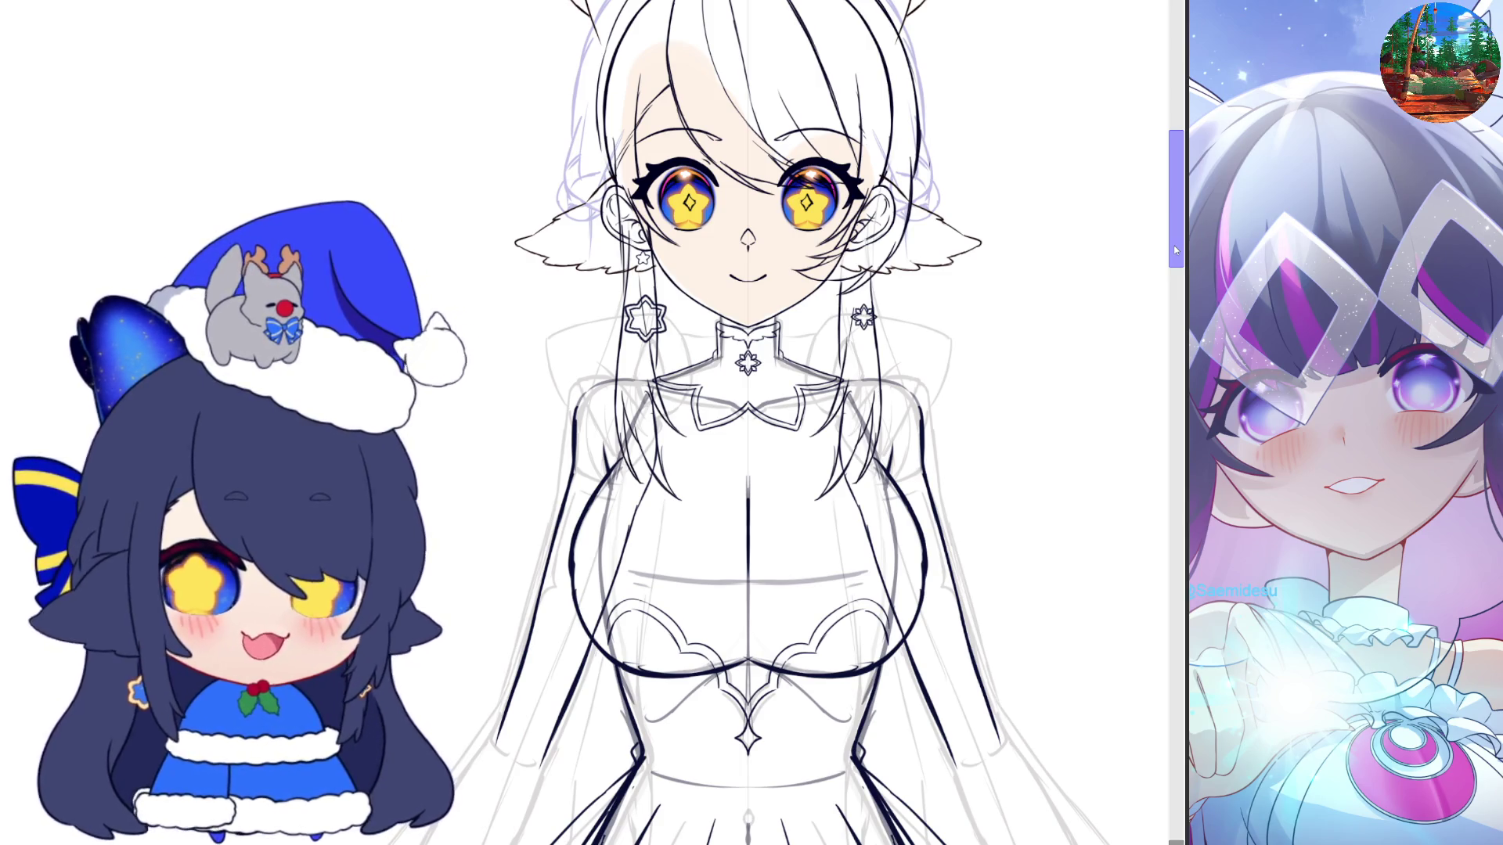
pyautogui.moveTo(1178, 238); pyautogui.dragTo(1180, 310)
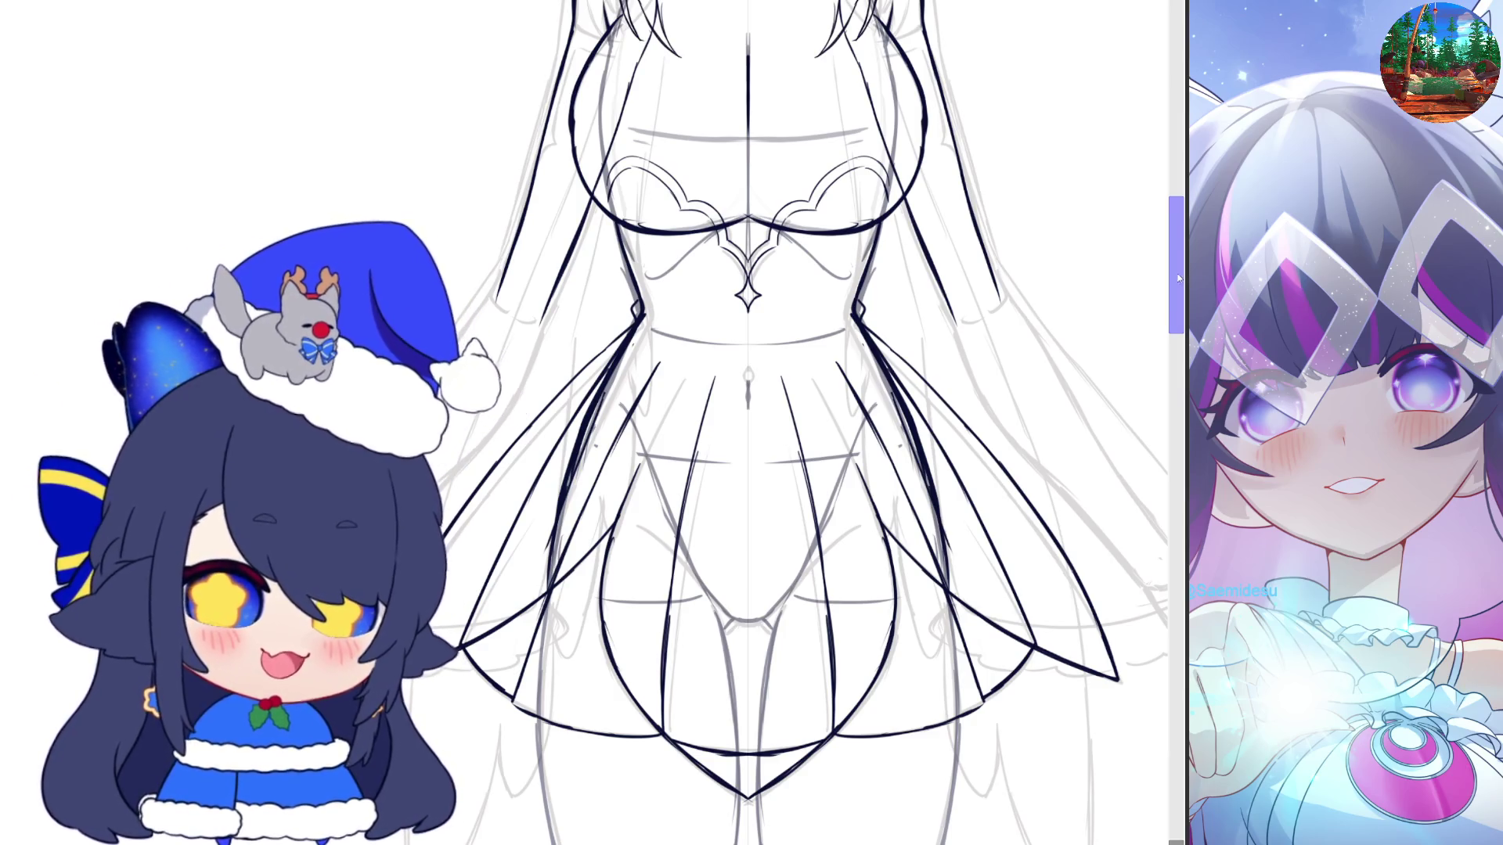
pyautogui.moveTo(1179, 277); pyautogui.dragTo(1176, 266)
pyautogui.scroll(-2, 970, 339)
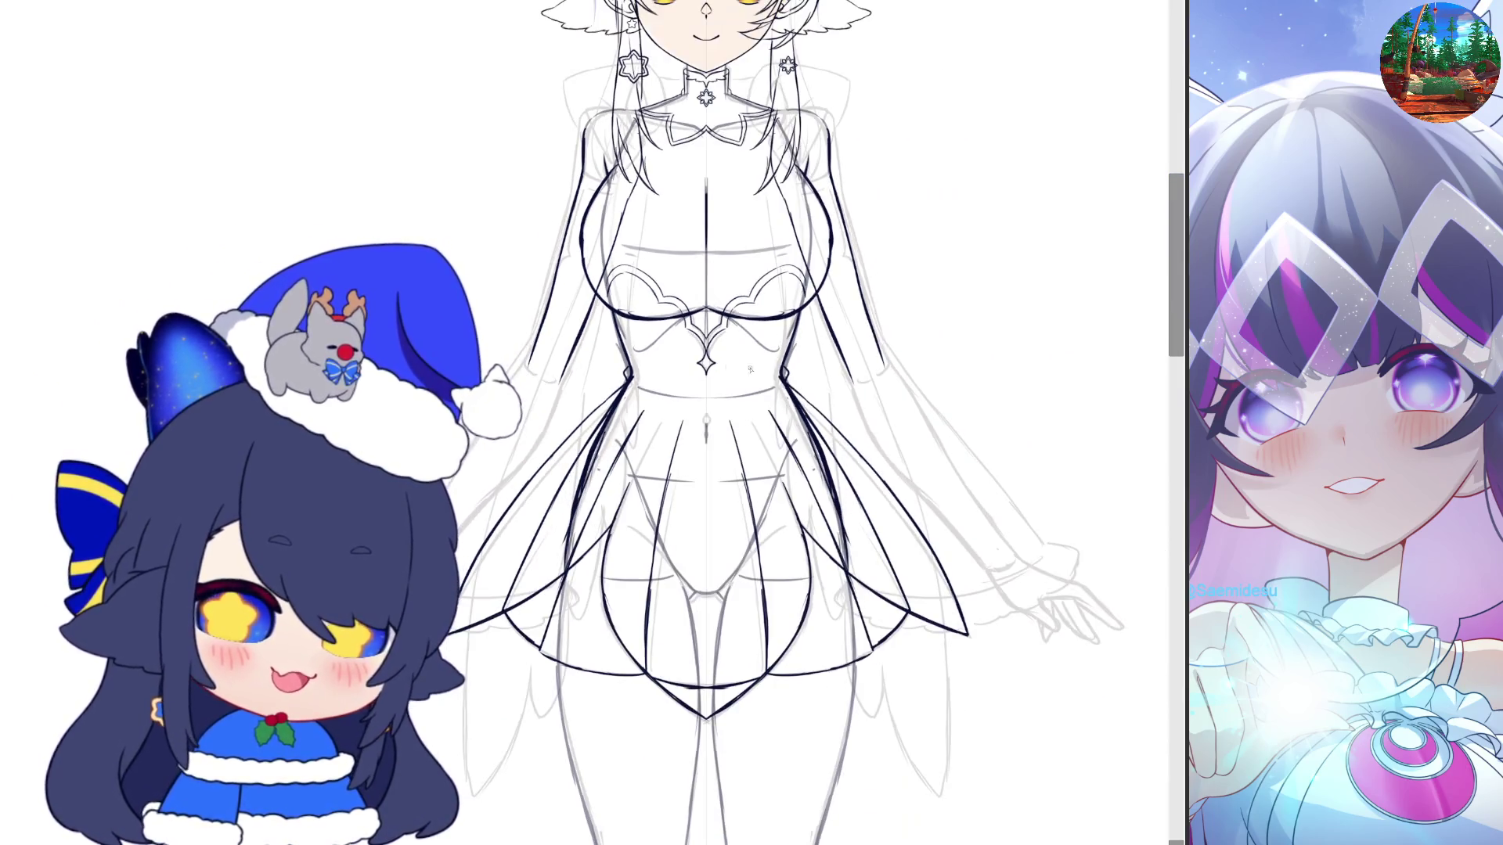
# Pan left and right along the right sleeve, then zoom out to view the full figure
pyautogui.scroll(1, 970, 338)
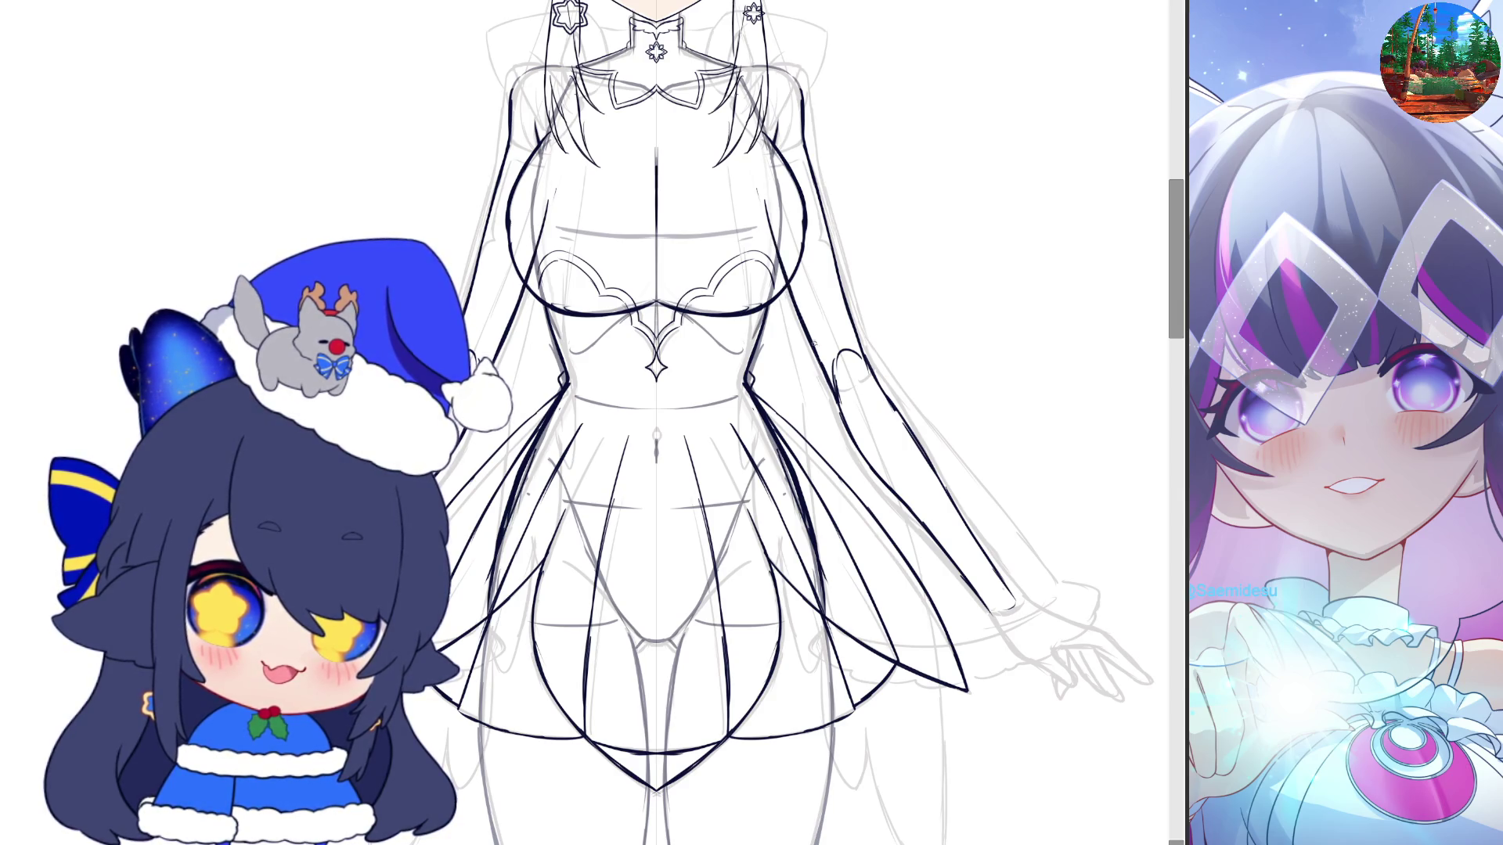
pyautogui.hscroll(3, 867, 99)
pyautogui.hscroll(-3, 851, 105)
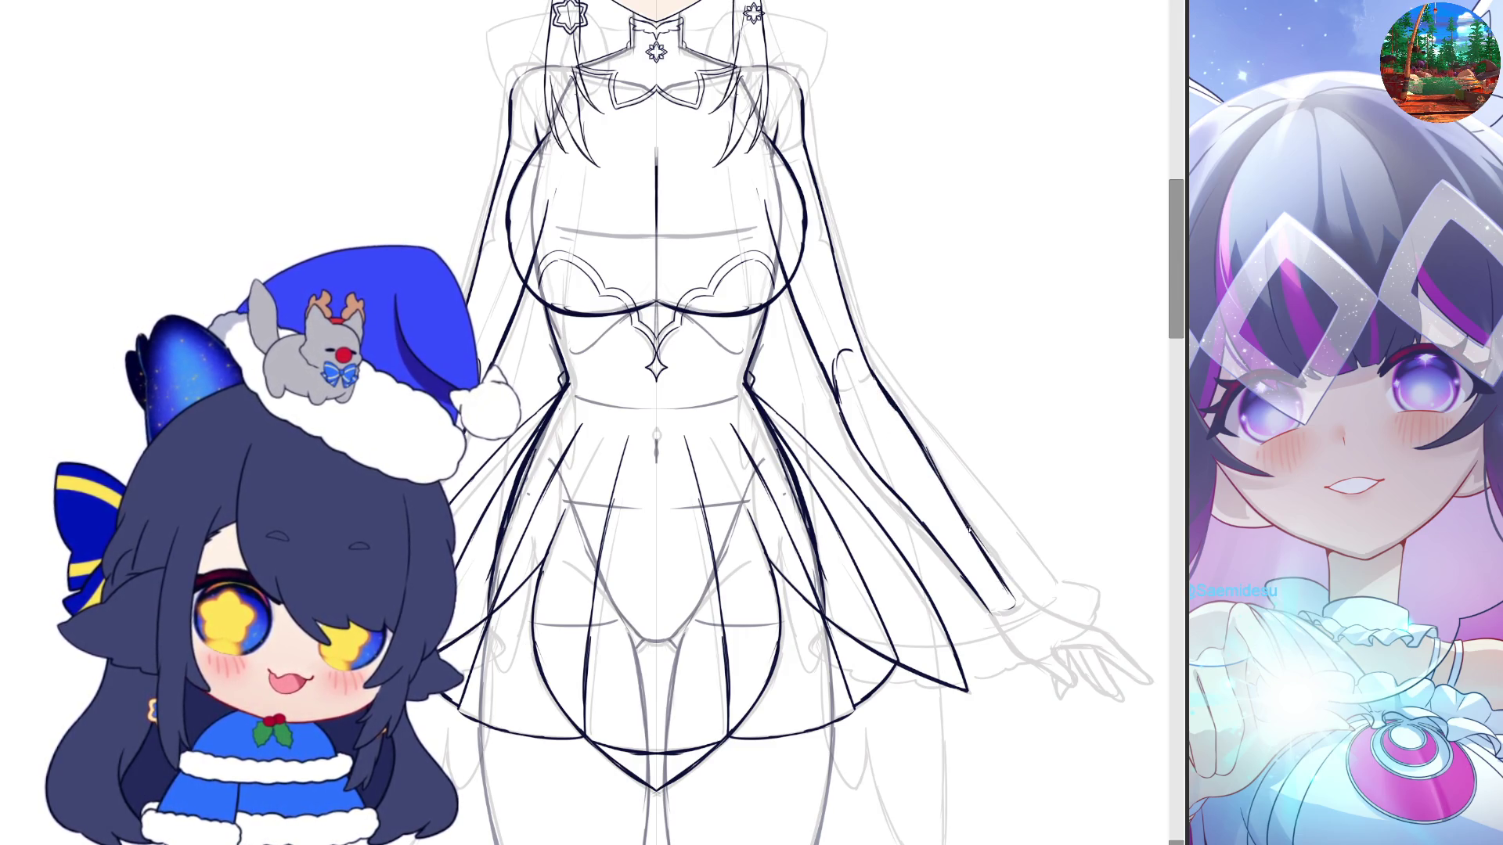
pyautogui.hscroll(5, 971, 485)
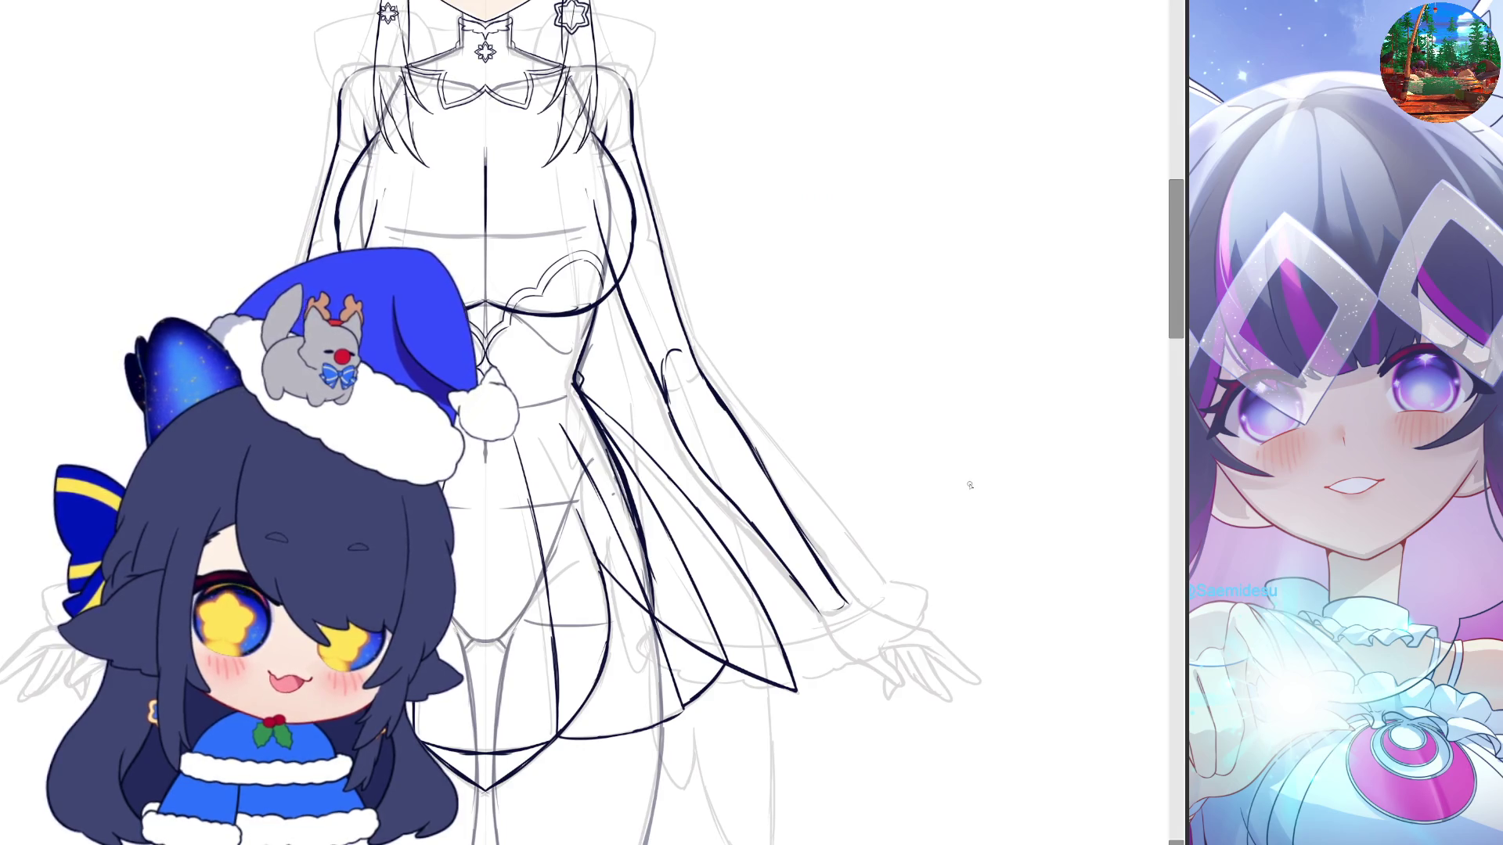
pyautogui.hscroll(-5, 969, 484)
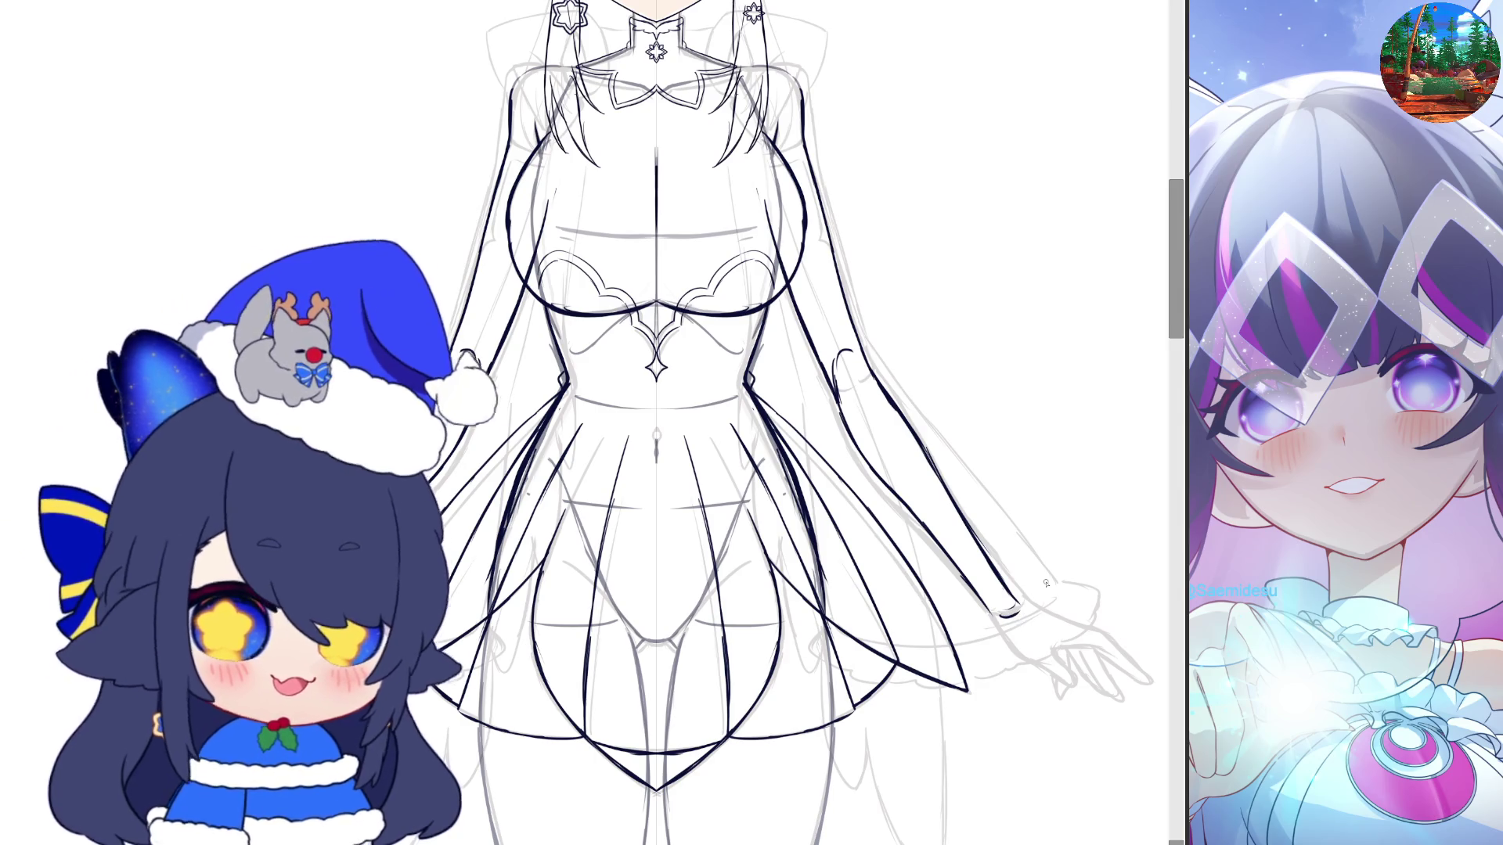
pyautogui.scroll(-2, 550, 467)
pyautogui.scroll(-2, 733, 458)
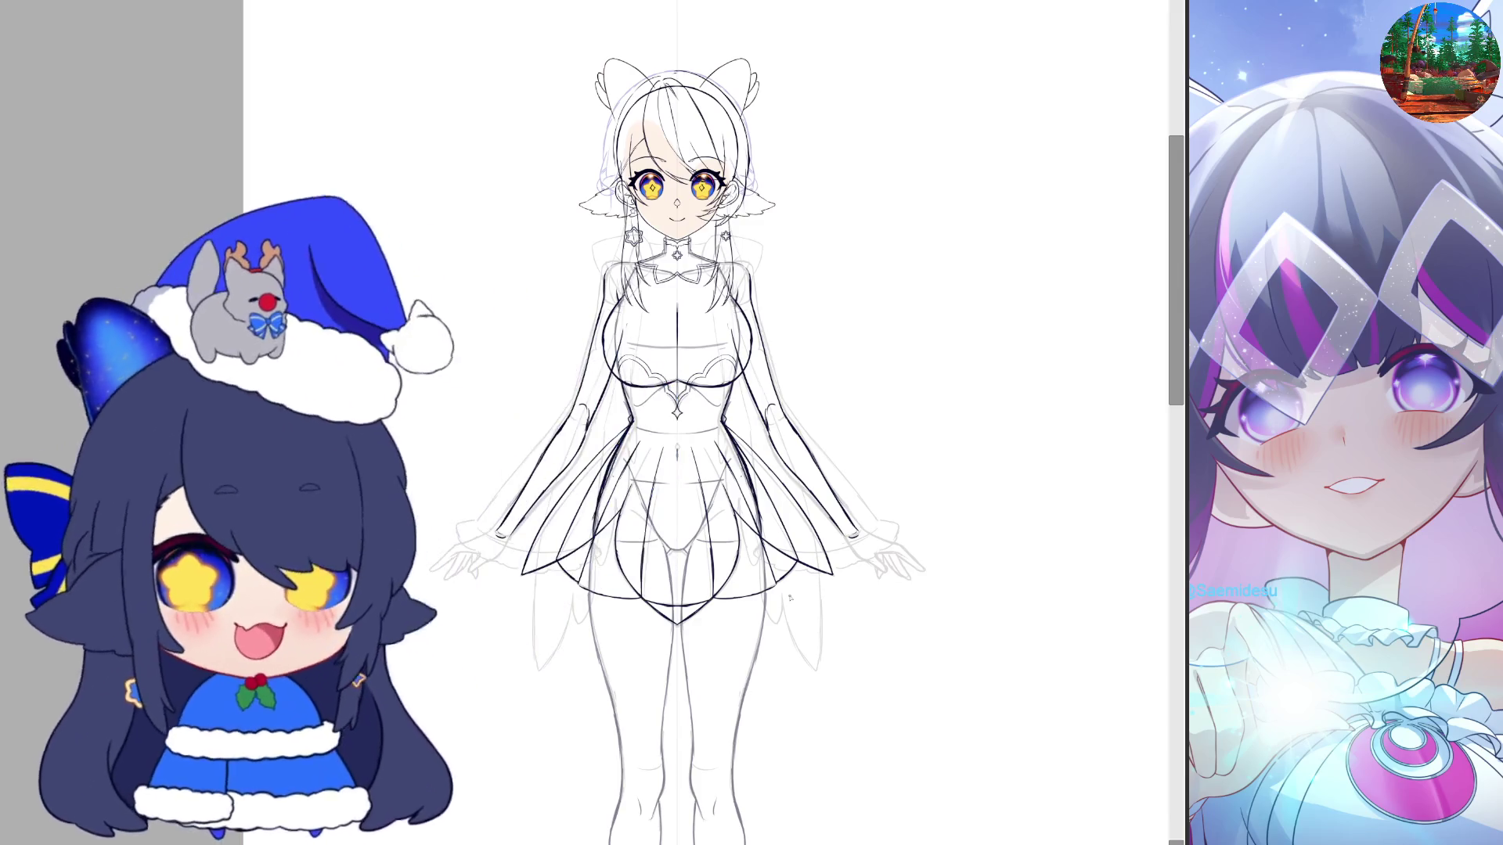
# Move the gur.psd chibi sketch window to the right so it sits over the canvas
pyautogui.scroll(1, 790, 598)
pyautogui.scroll(1, 790, 598)
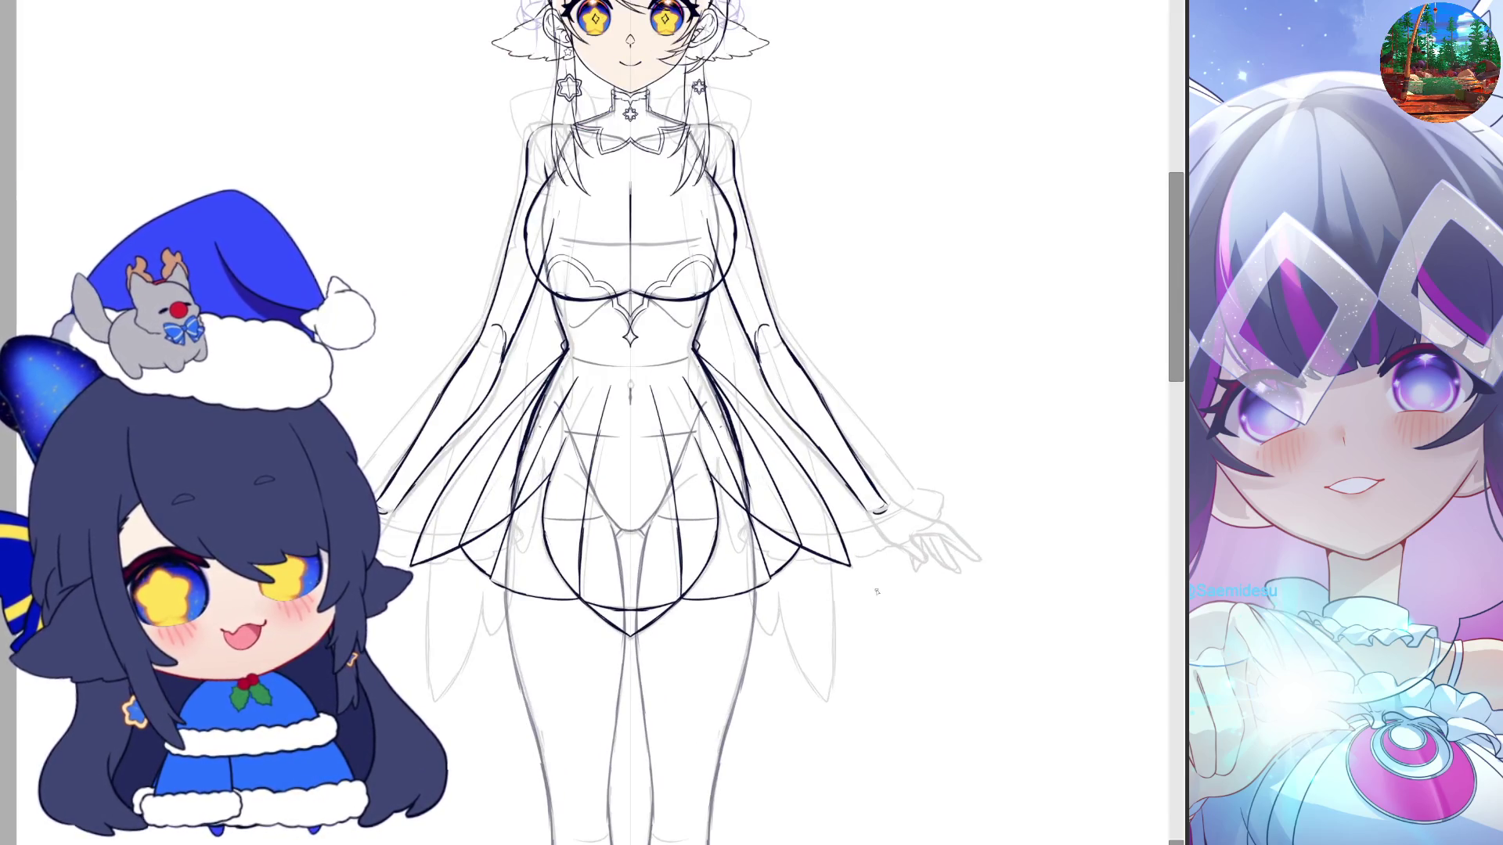
pyautogui.scroll(1, 877, 592)
pyautogui.scroll(1, 883, 556)
pyautogui.scroll(1, 890, 516)
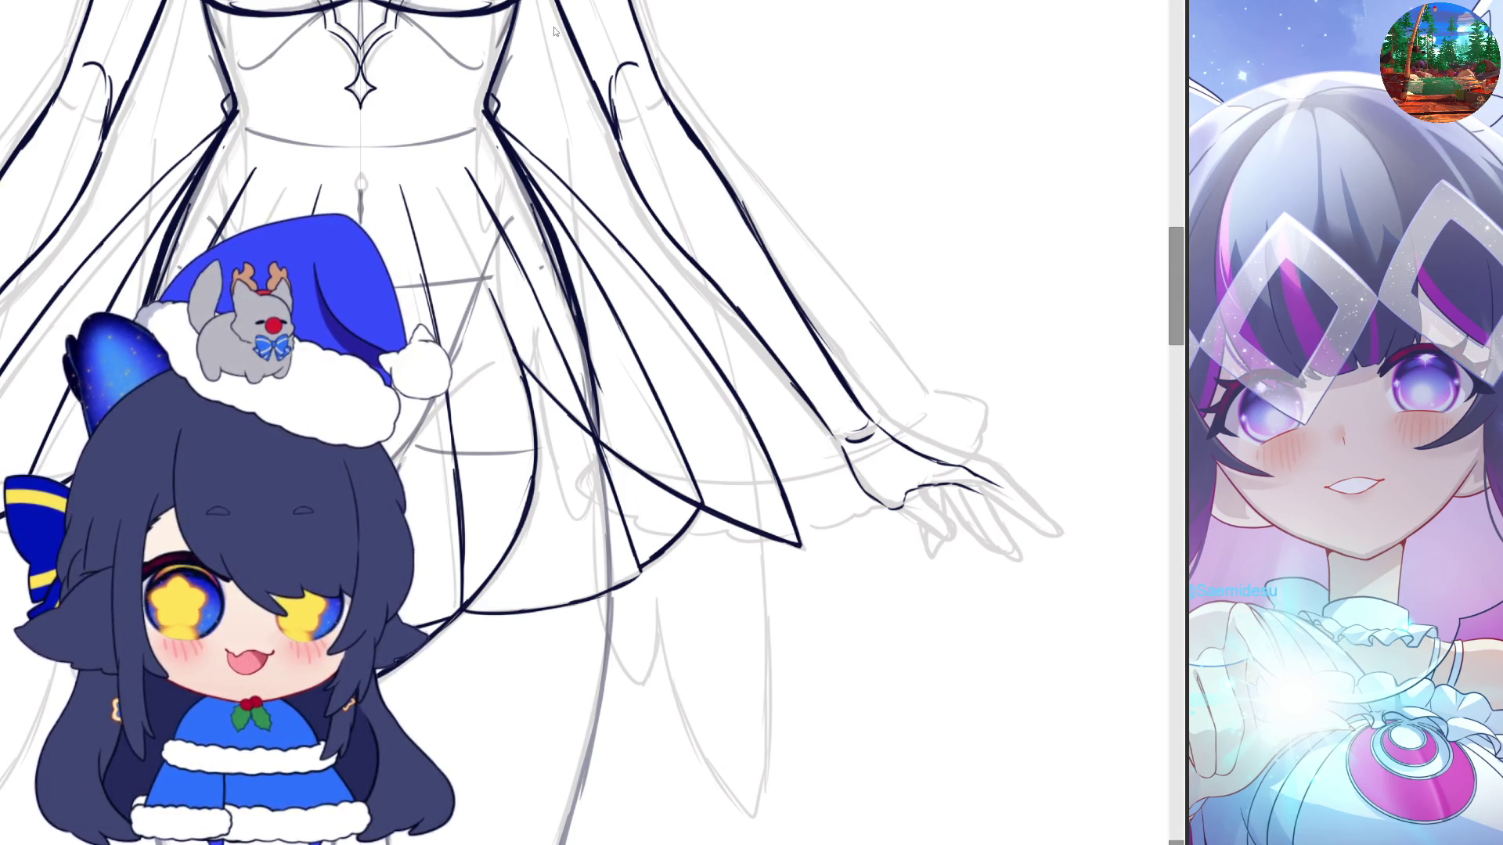
pyautogui.moveTo(395, 72); pyautogui.dragTo(847, 89)
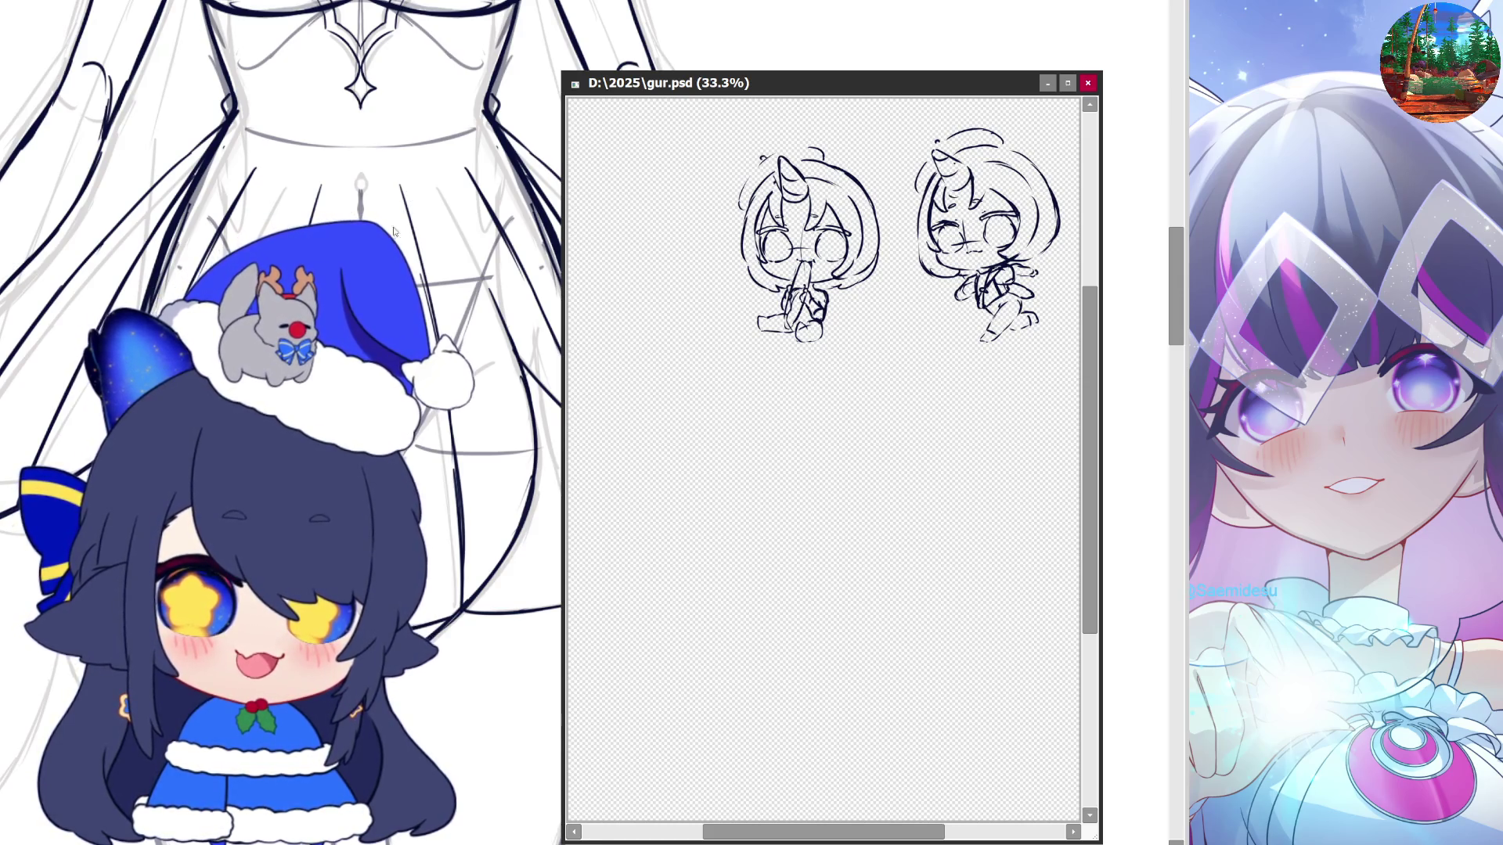
# Zoom in and draw an open smiling mouth on the right chibi in gur.psd
pyautogui.scroll(1, 974, 190)
pyautogui.scroll(2, 974, 189)
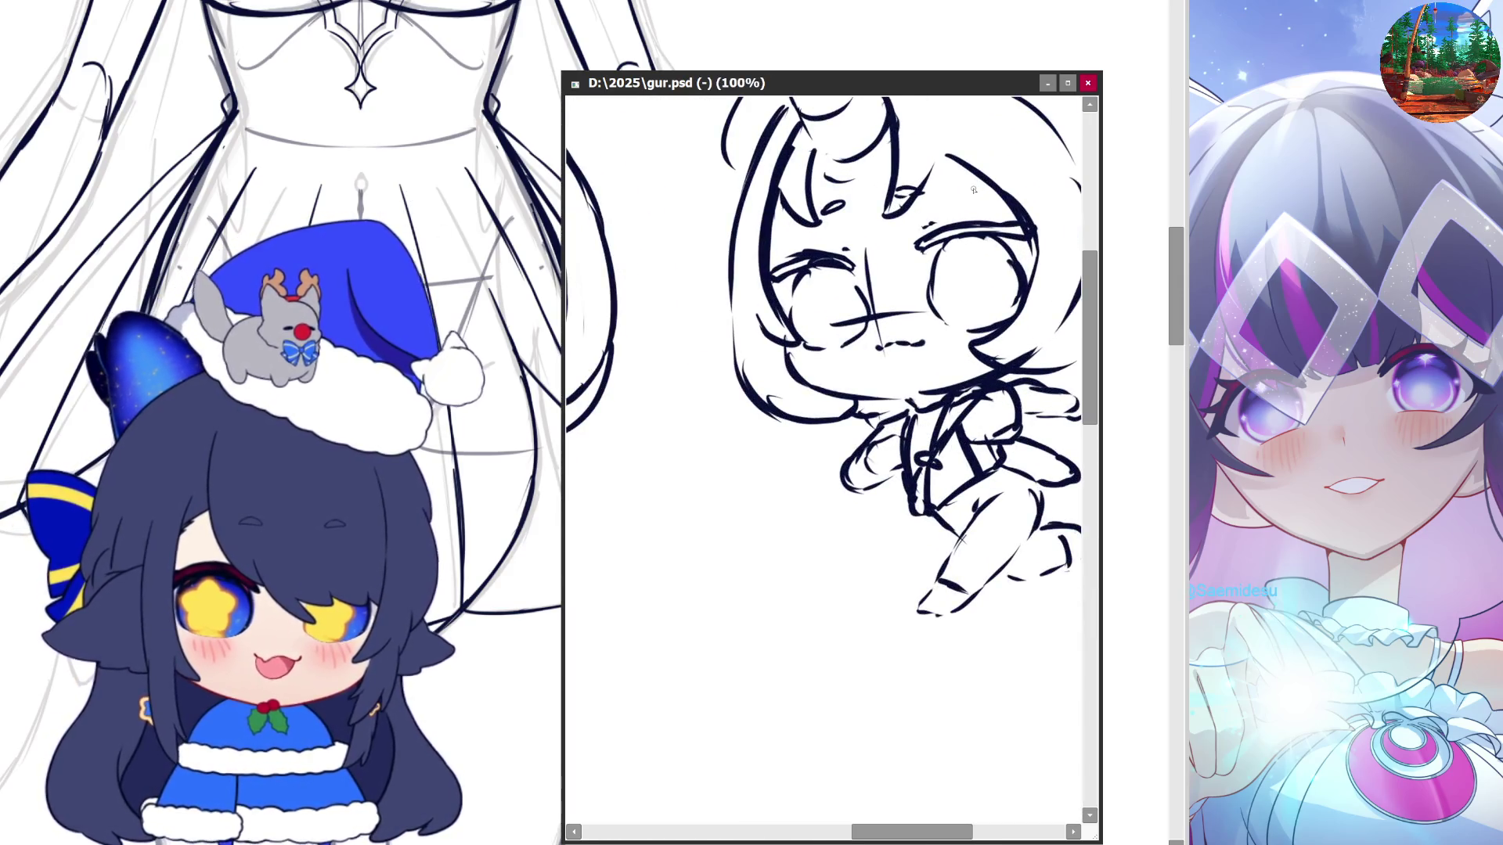
pyautogui.click(895, 351)
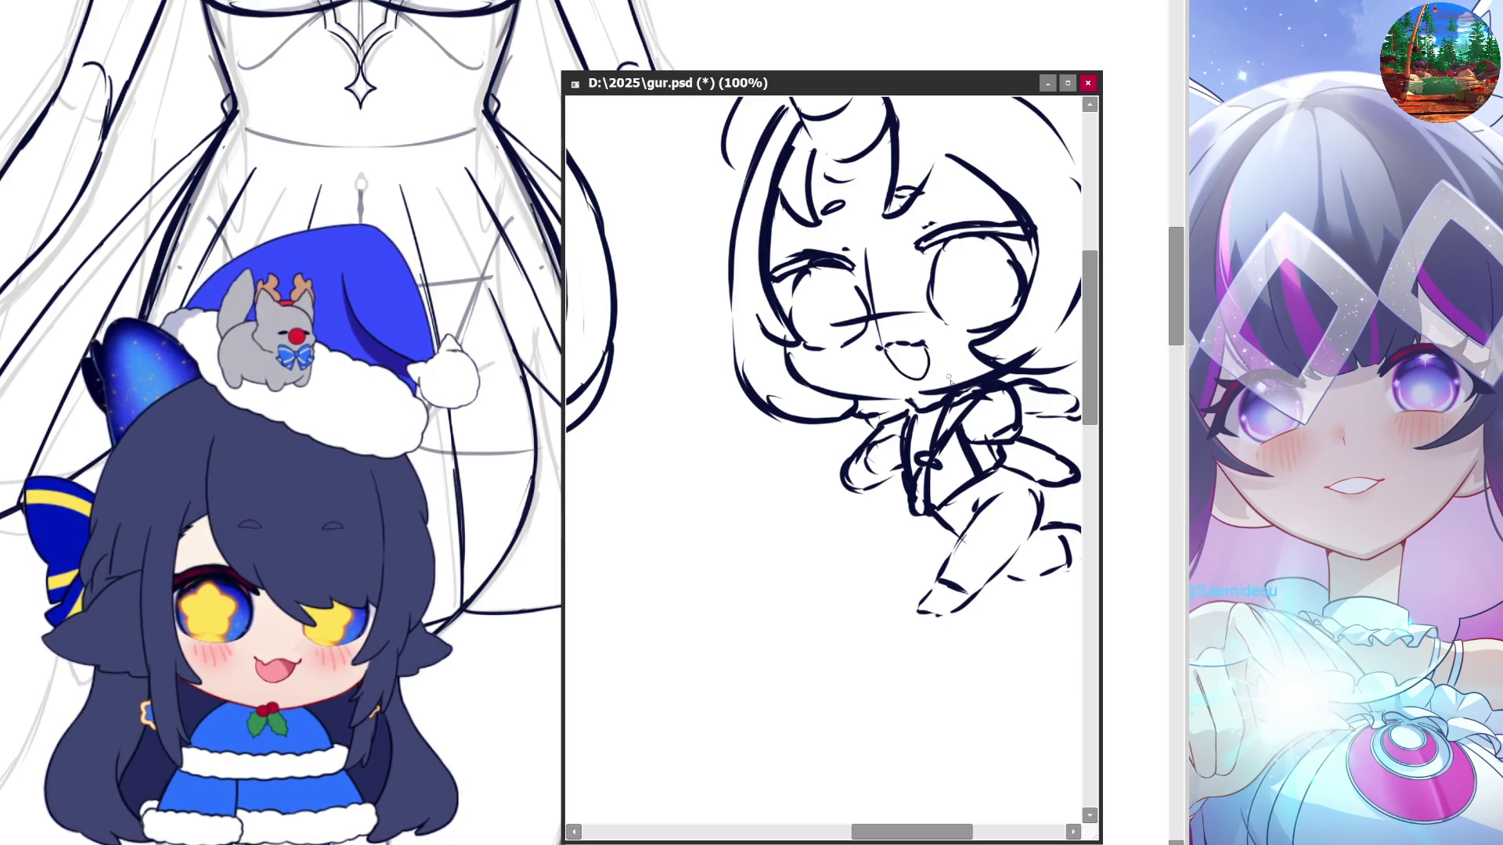
pyautogui.scroll(-4, 950, 381)
pyautogui.scroll(-4, 971, 430)
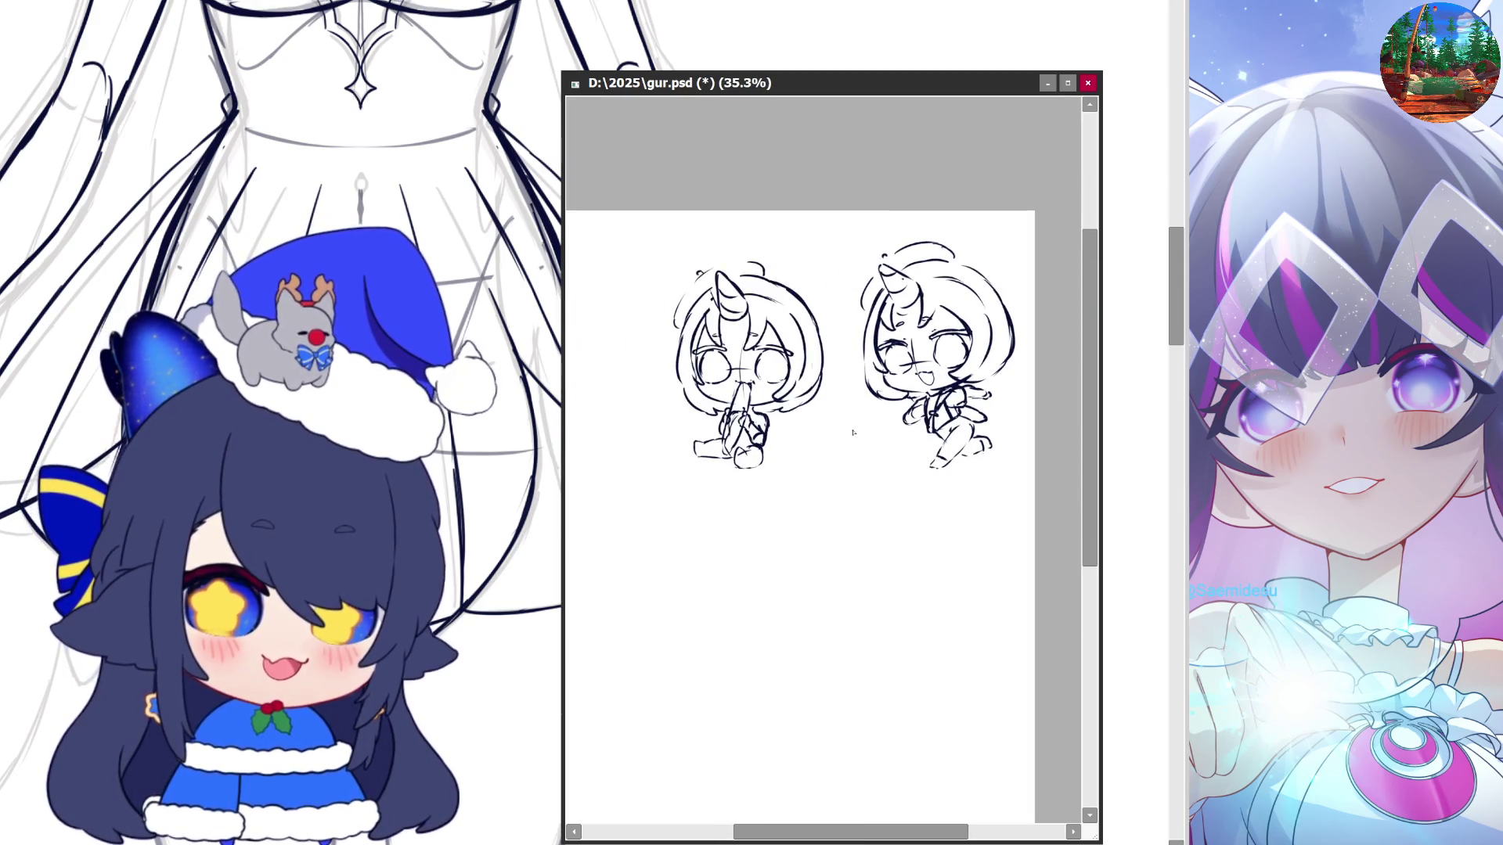
pyautogui.scroll(3, 986, 470)
pyautogui.scroll(-1, 1001, 491)
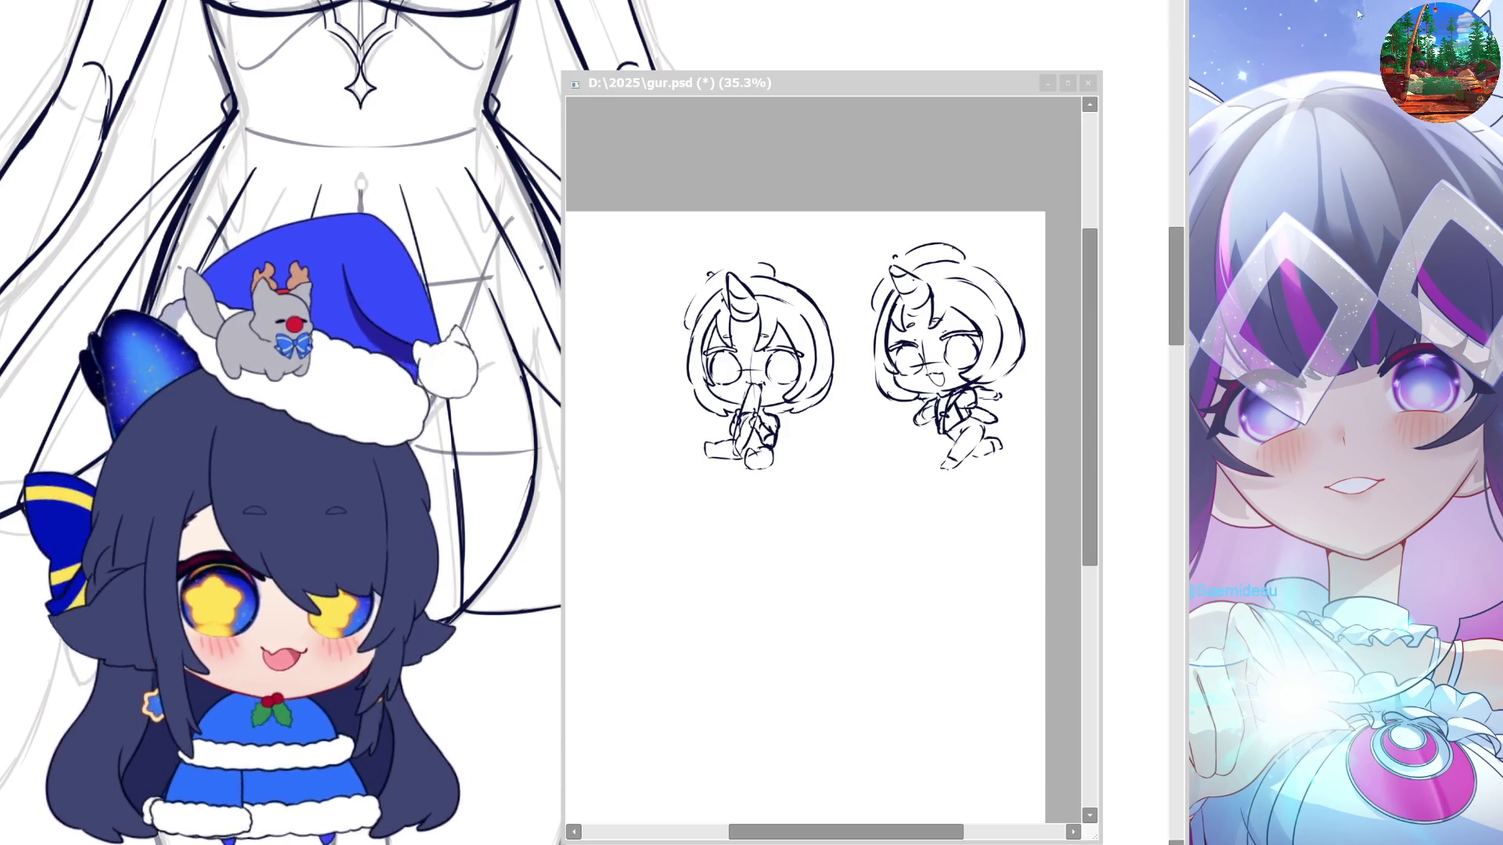
# Minimize the gur.psd window and zoom back into the main line art
pyautogui.click(1050, 84)
pyautogui.scroll(-2, 908, 504)
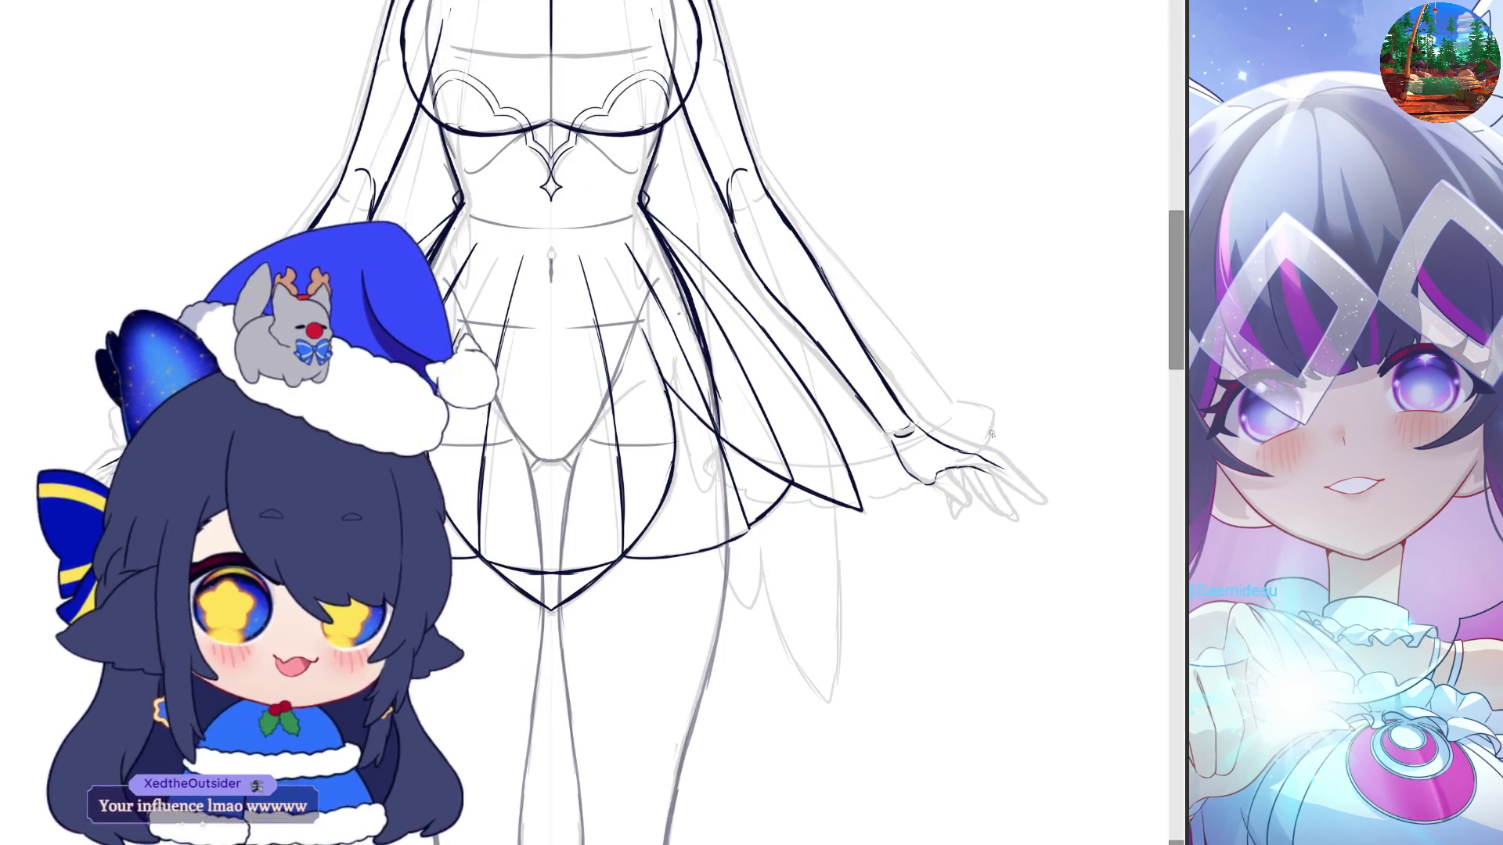
pyautogui.scroll(4, 908, 503)
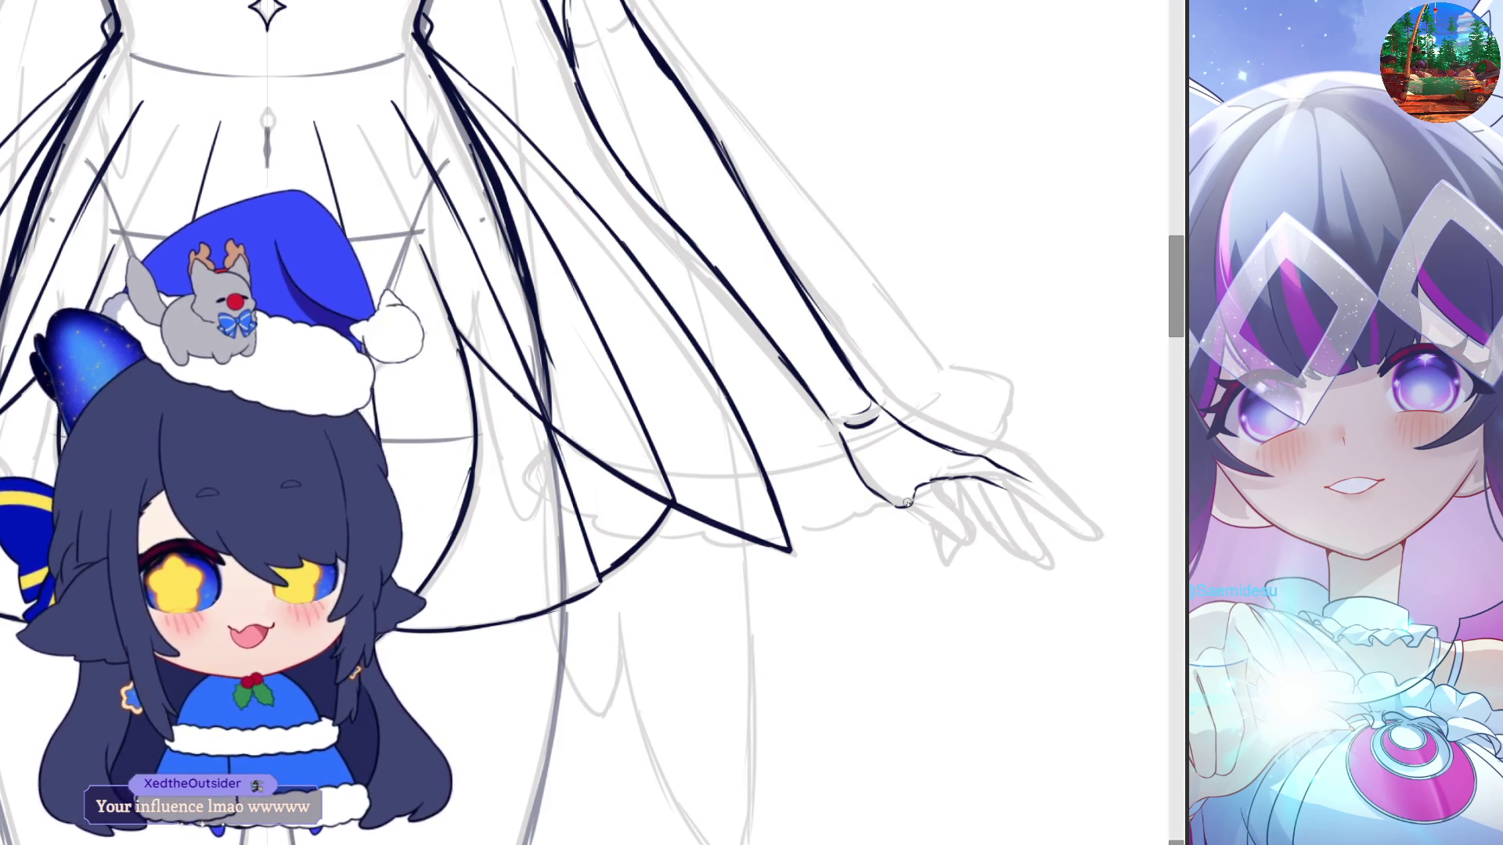
# Zoom in on the hand and undo its last stroke
pyautogui.scroll(2, 1177, 276)
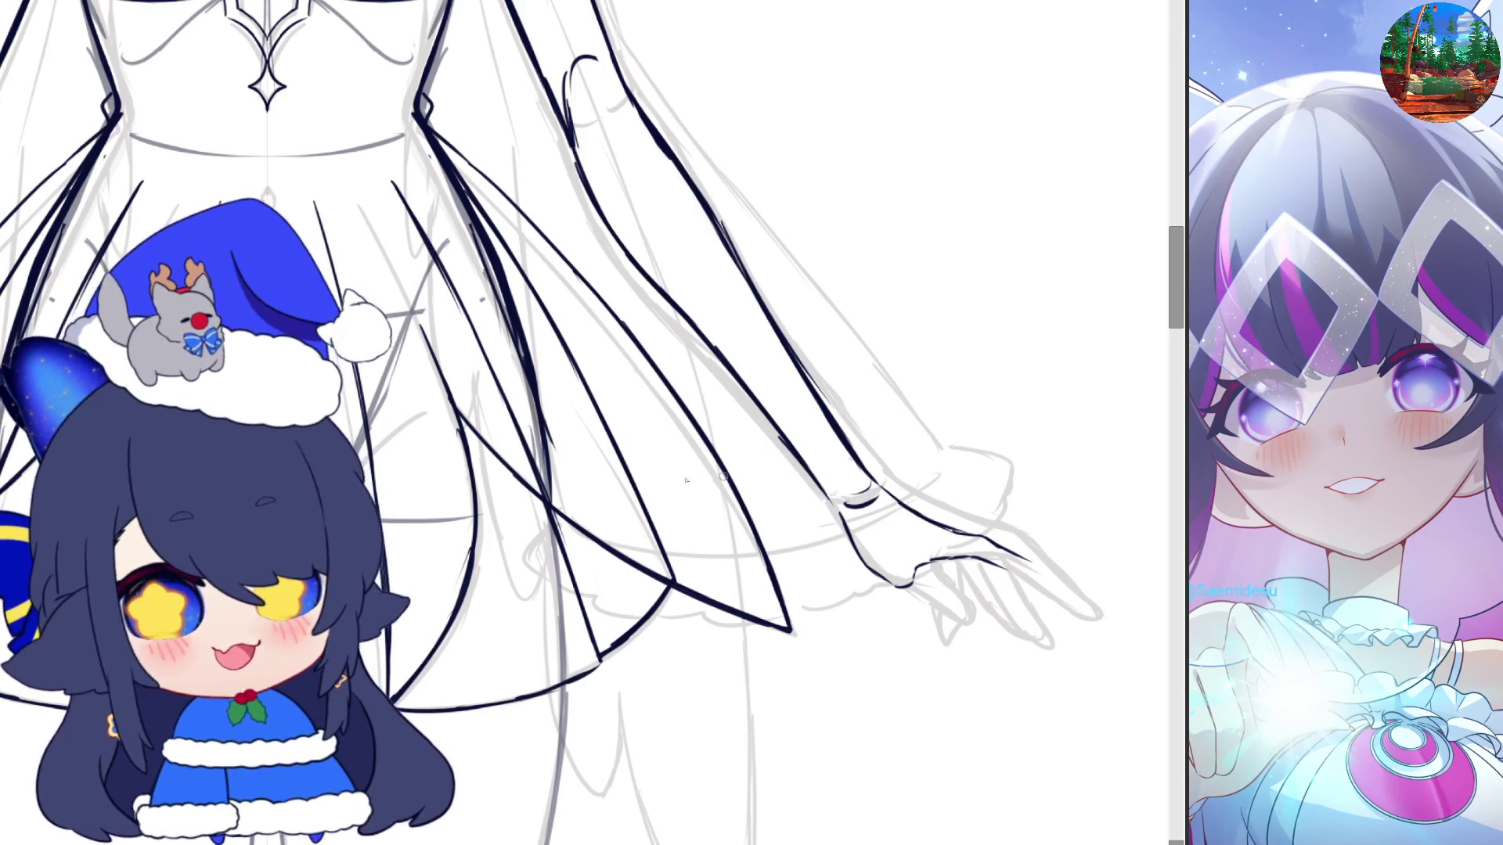
pyautogui.scroll(1, 840, 460)
pyautogui.scroll(1, 839, 461)
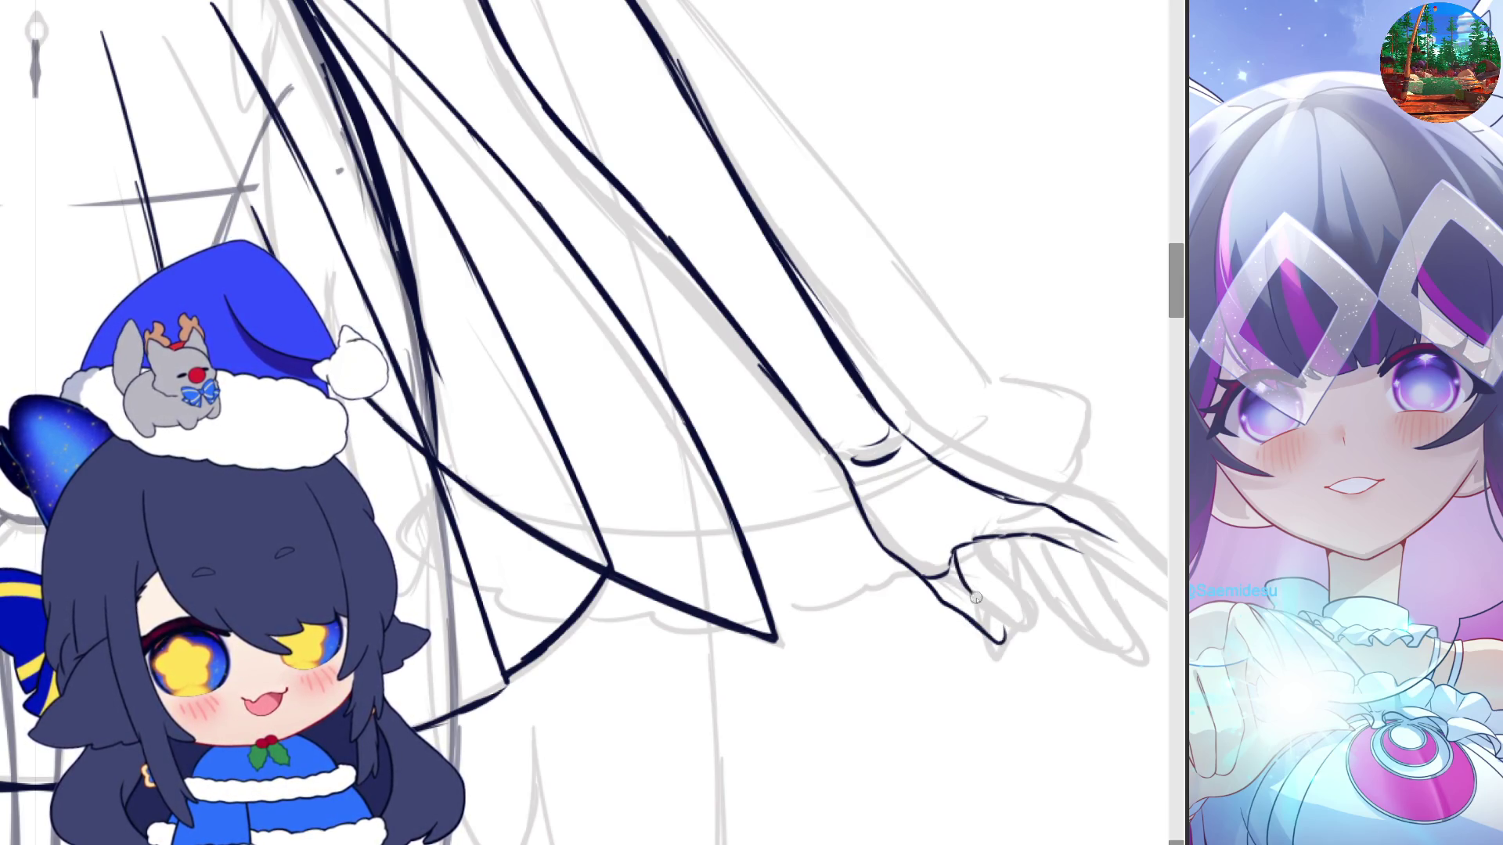
pyautogui.hotkey('ctrl', 'z')
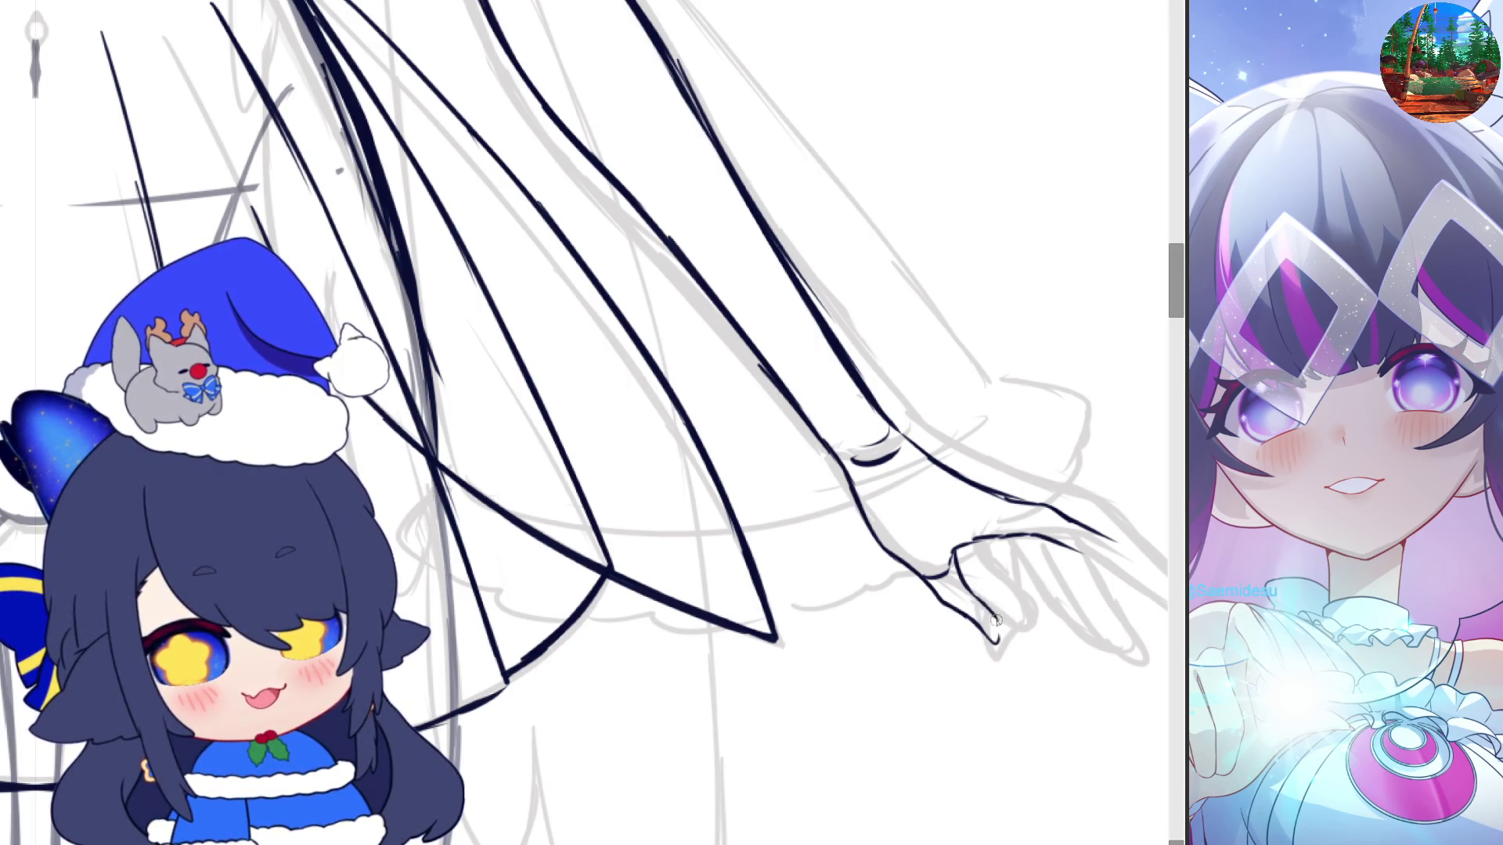
# Mirror the canvas to check the lines, flip it back, and zoom out to the bodice
pyautogui.press('m')
pyautogui.press('m')
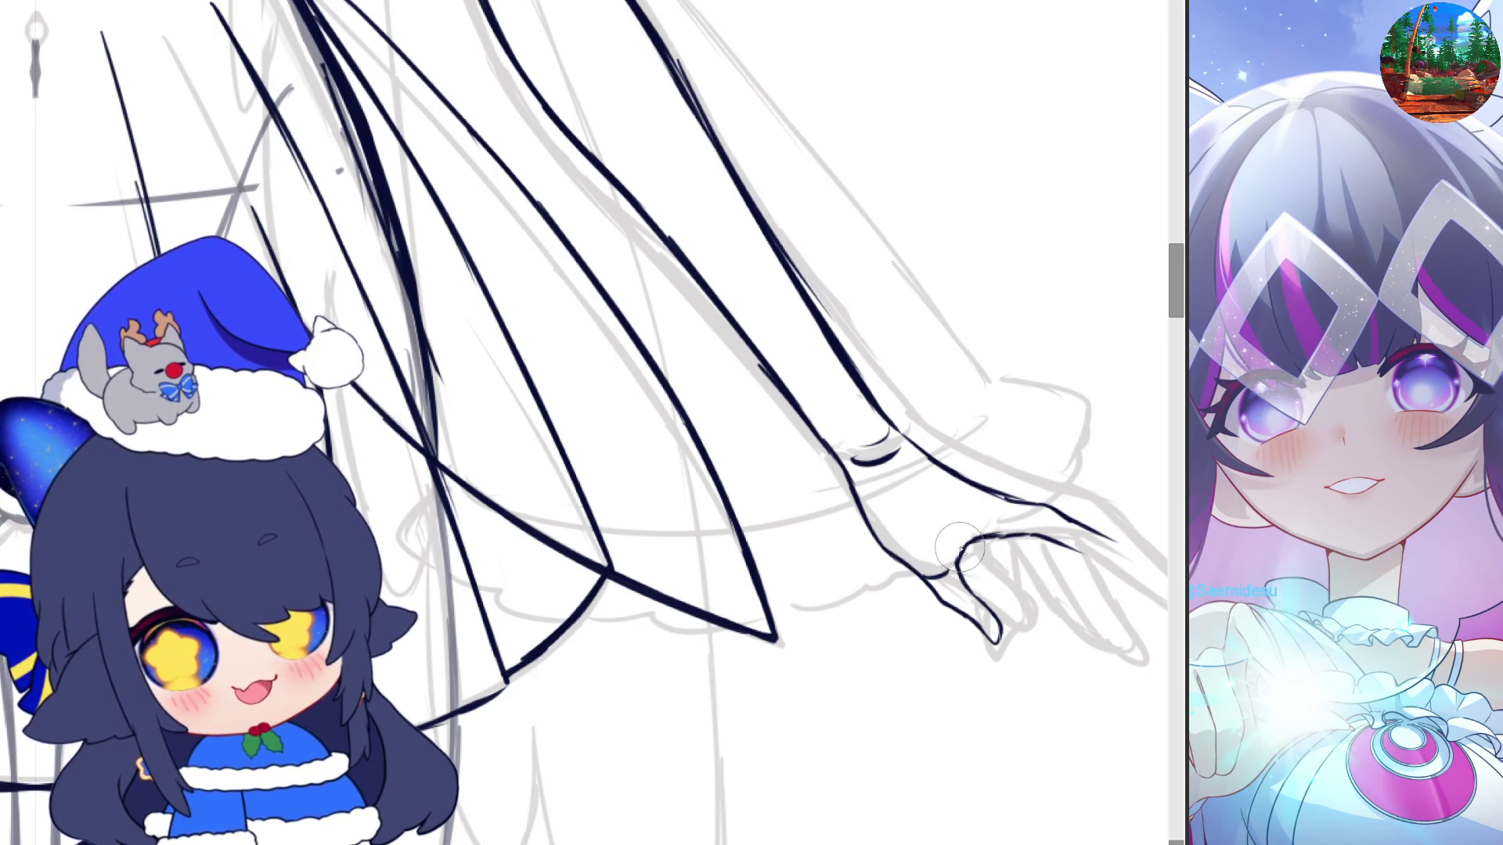
pyautogui.press('m')
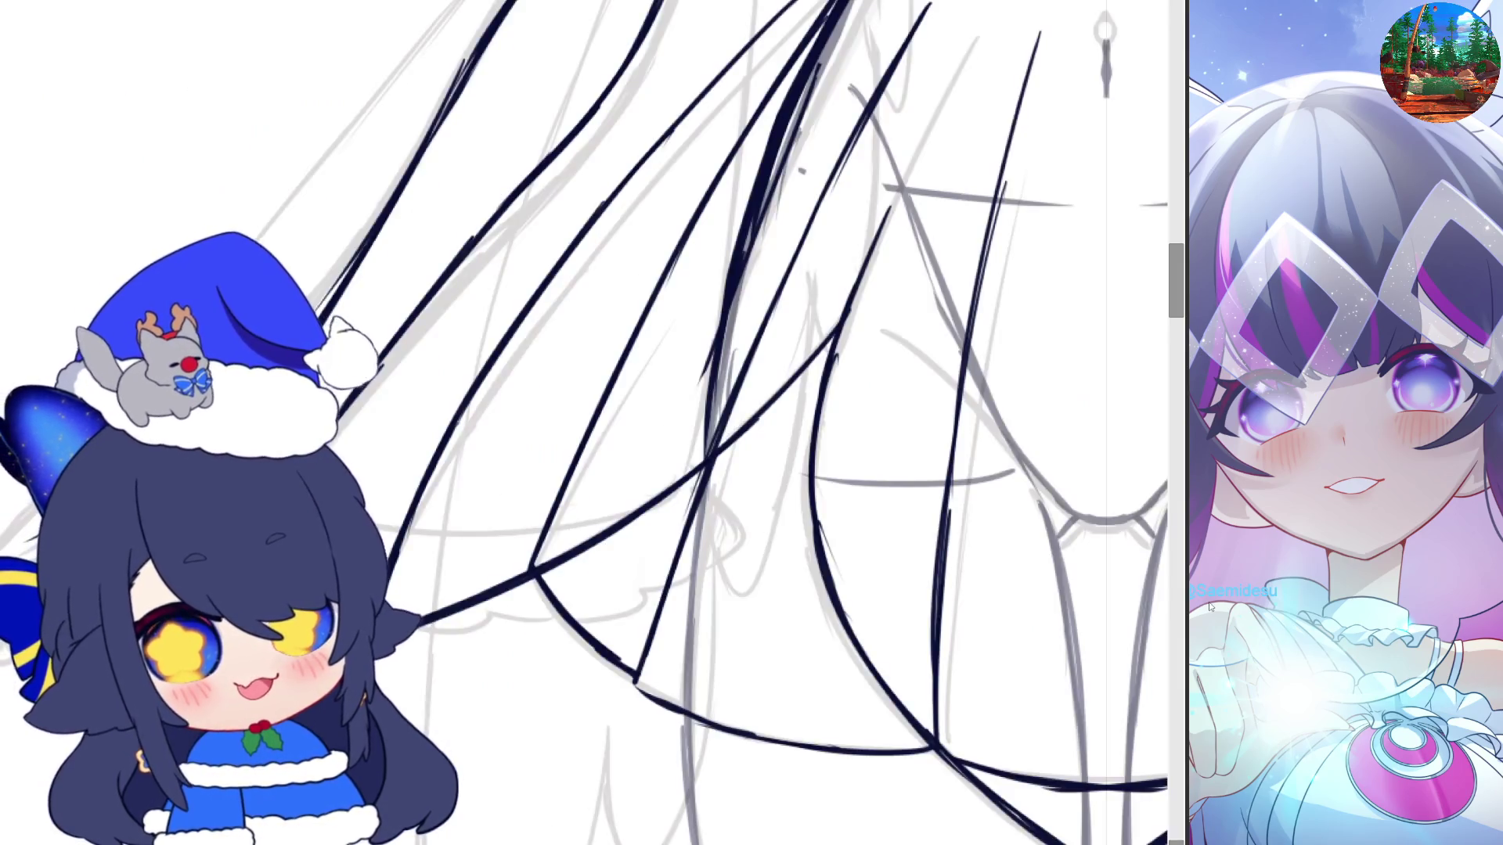
pyautogui.press('m')
pyautogui.press('-')
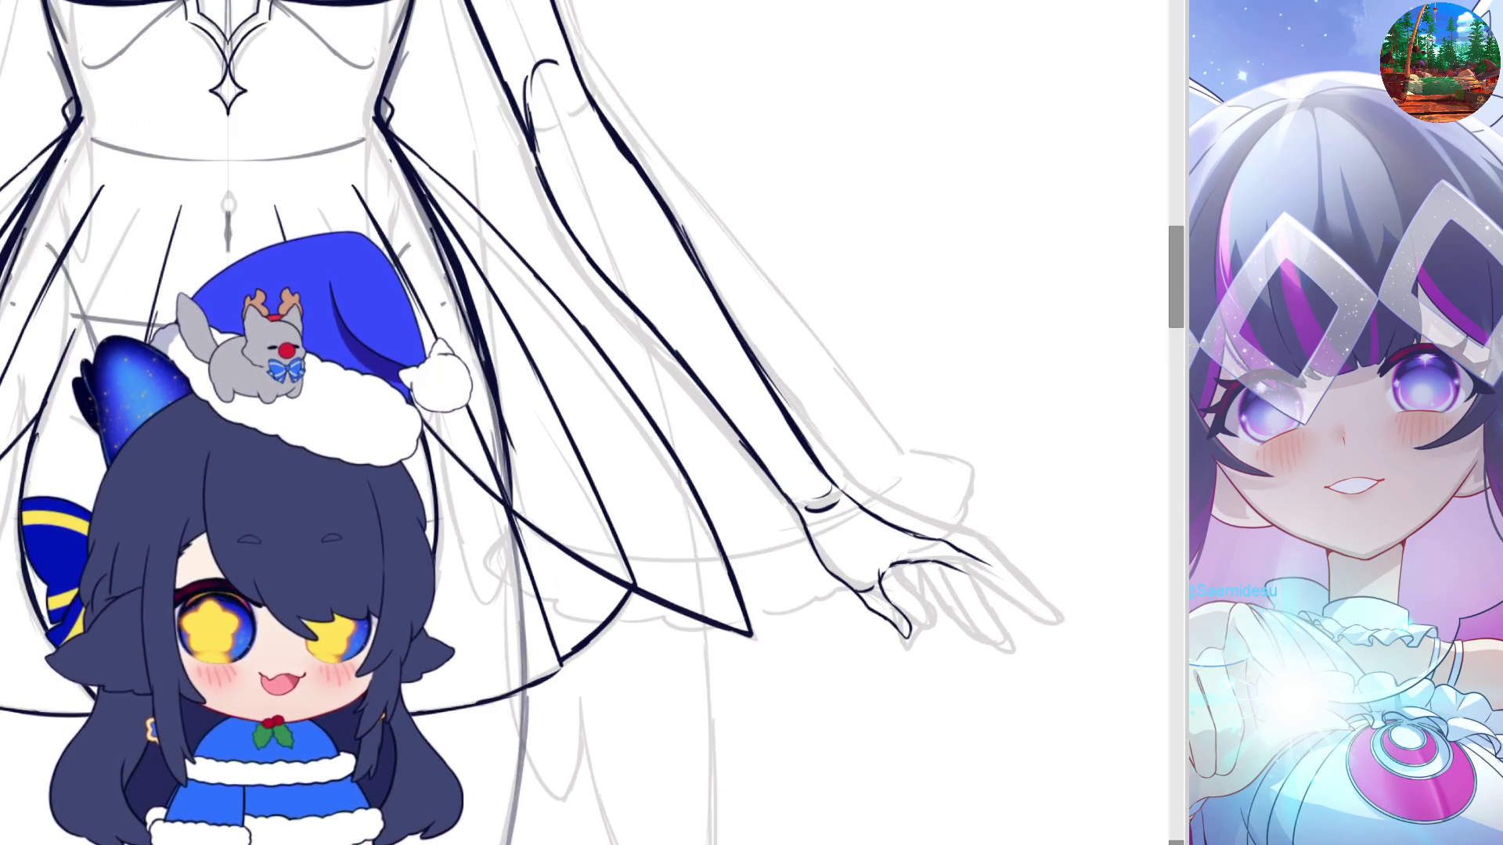
# Zoom in and erase the overlong tail of the finger stroke, then return to the pen
pyautogui.scroll(2, 901, 519)
pyautogui.scroll(2, 900, 519)
pyautogui.press('e')
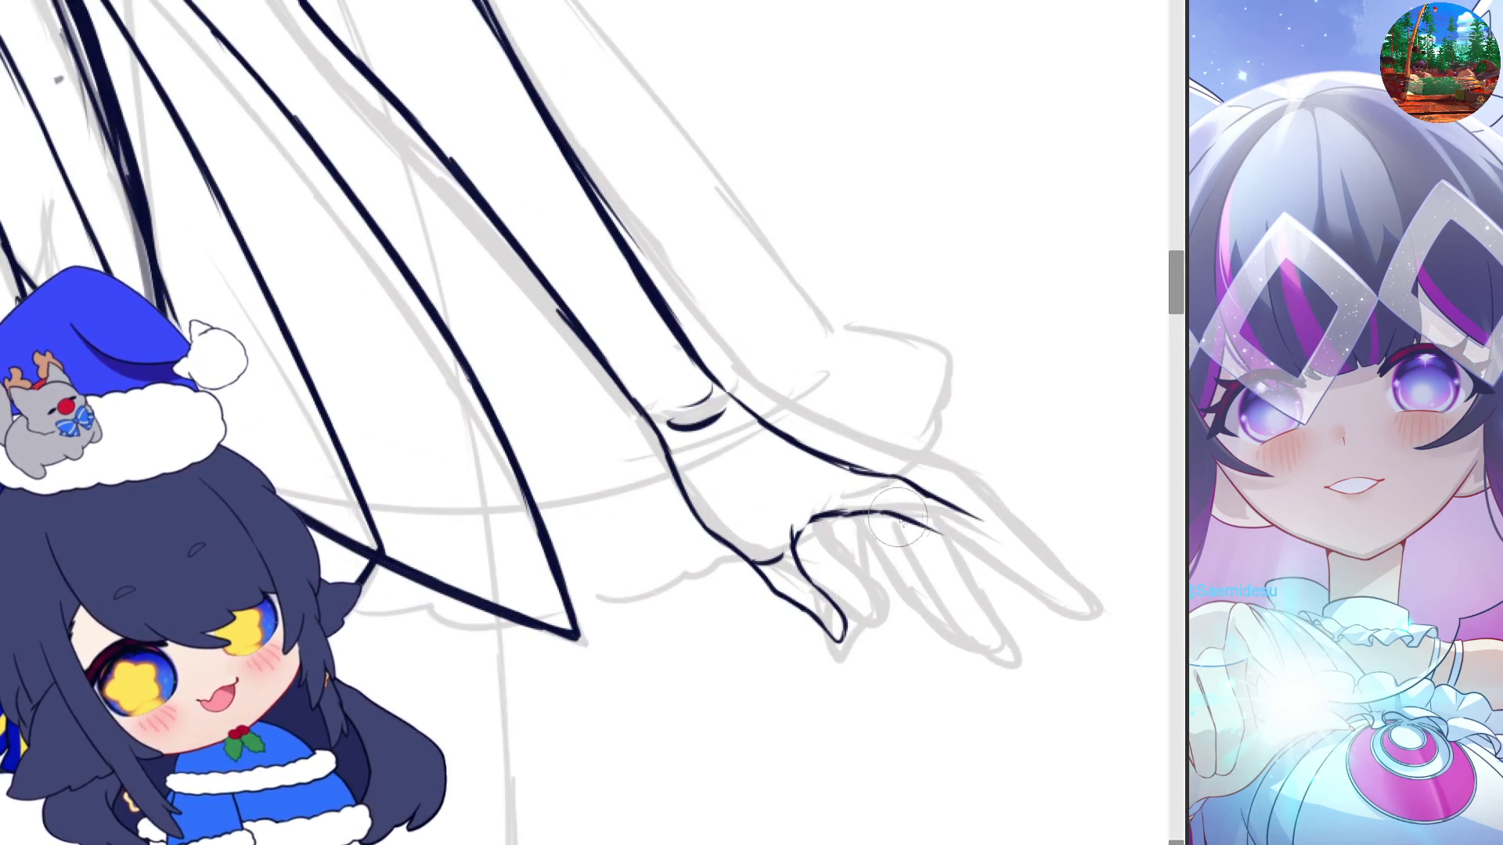
pyautogui.moveTo(940, 531); pyautogui.dragTo(857, 511)
pyautogui.press('b')
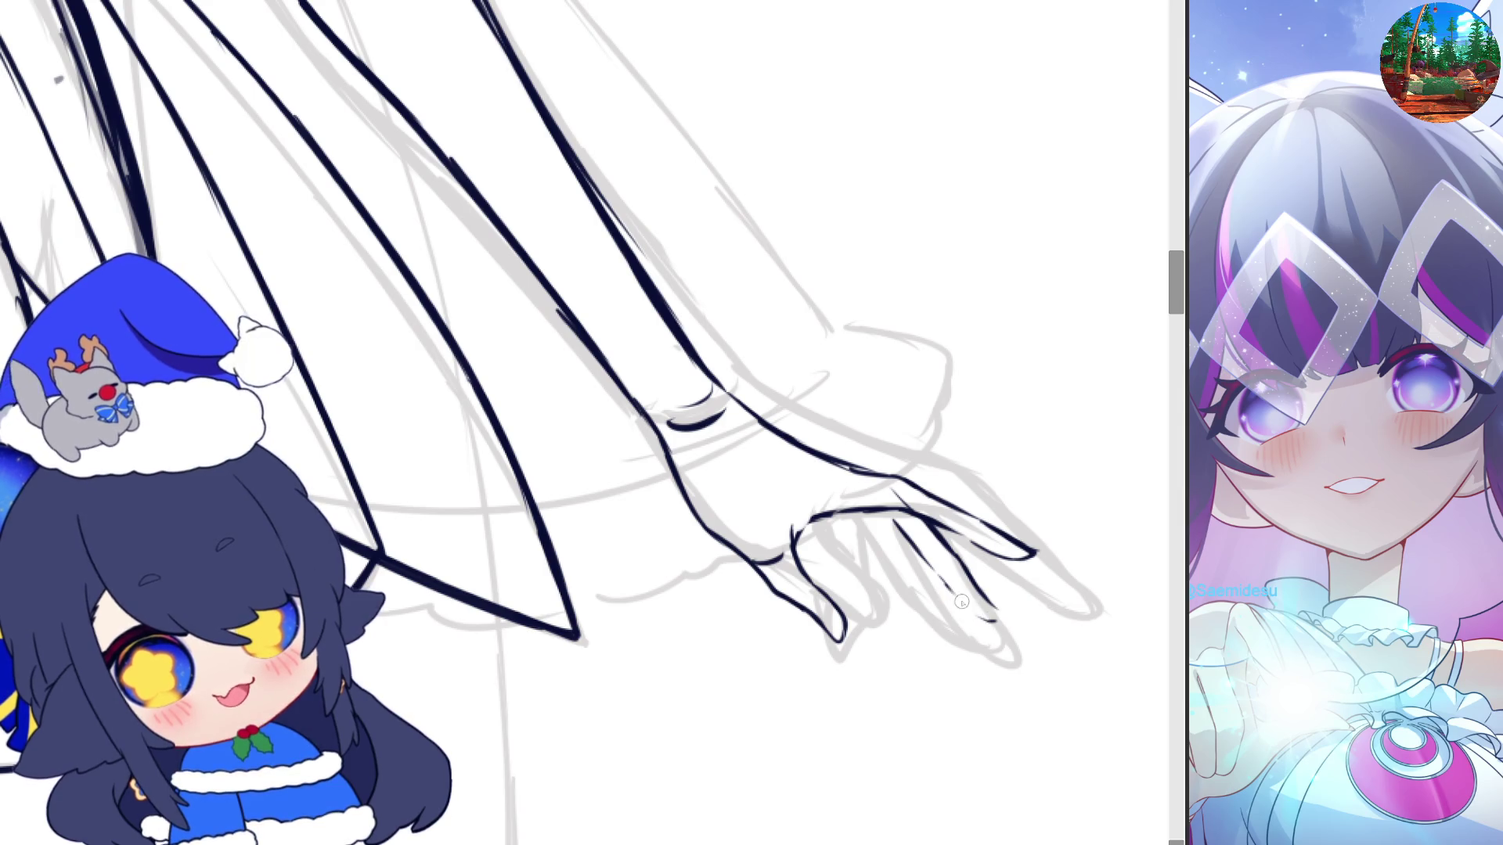
# Pan between the hand and the nearby skirt lines to compare them, then zoom out
pyautogui.moveTo(932, 432); pyautogui.dragTo(689, 431)
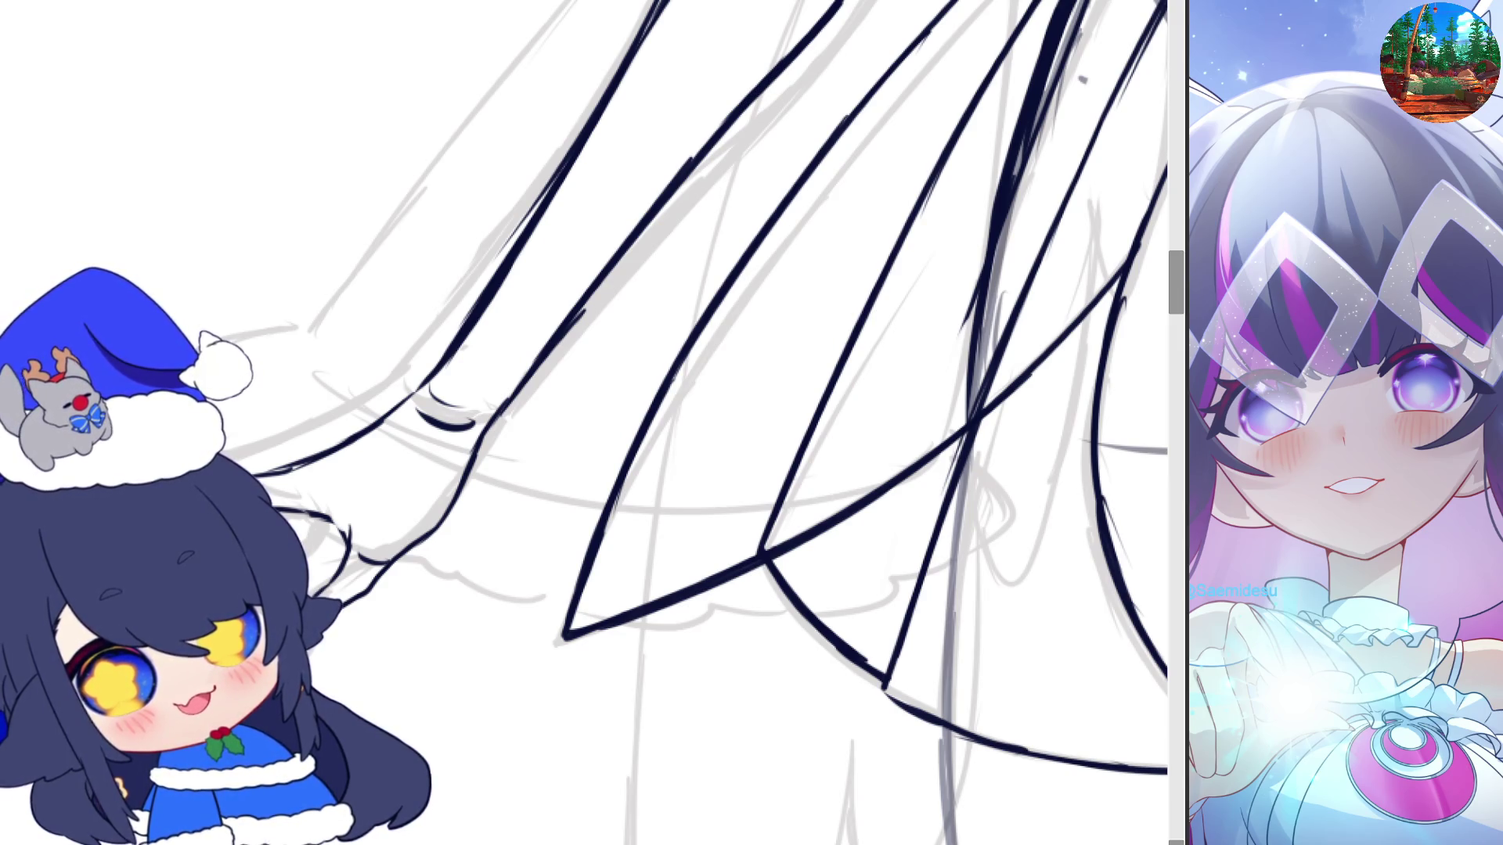
pyautogui.moveTo(753, 596); pyautogui.dragTo(988, 603)
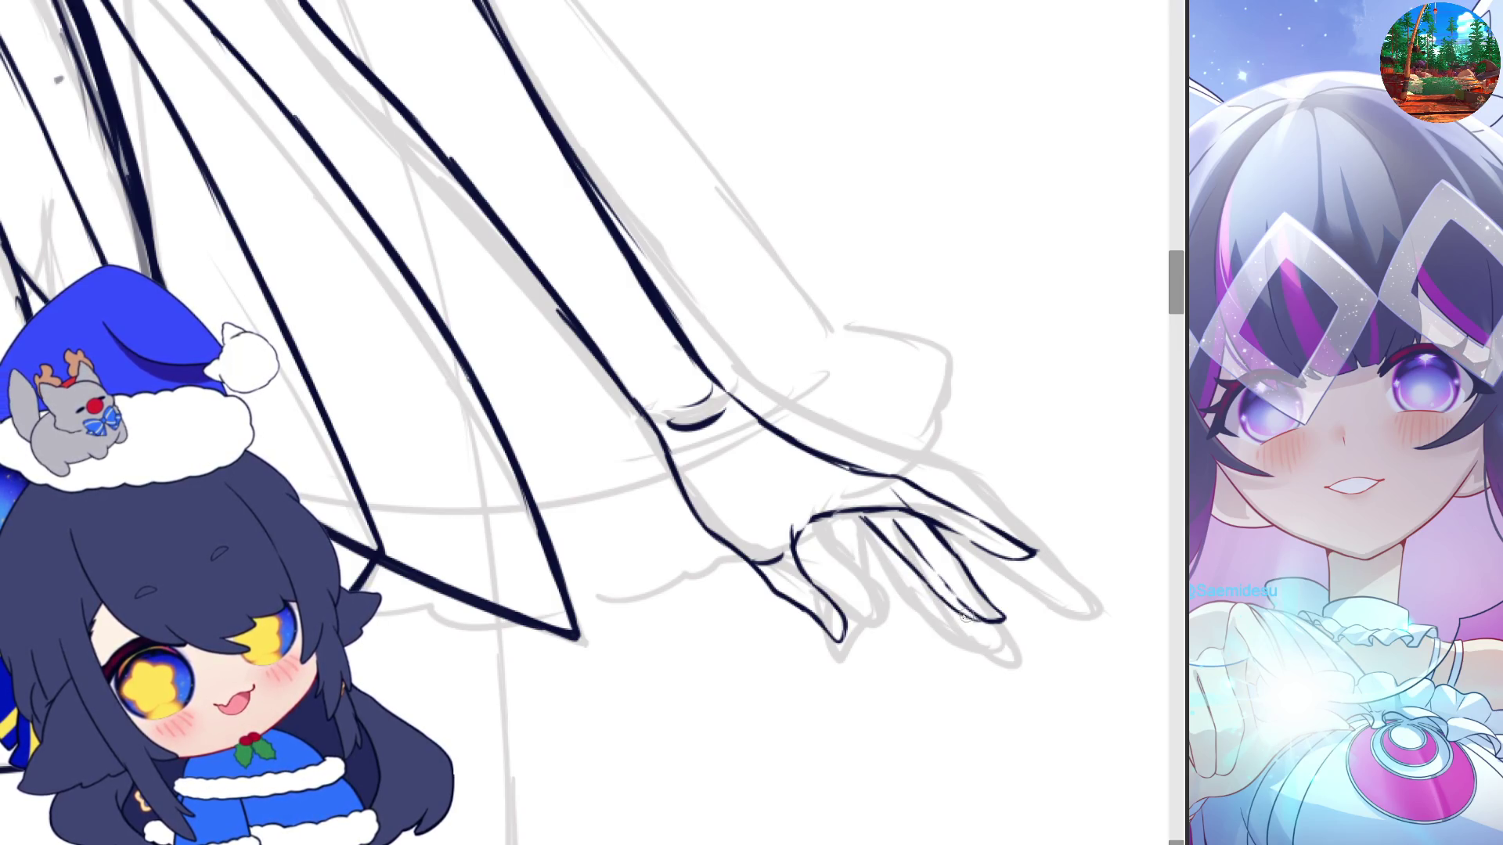
pyautogui.moveTo(965, 616); pyautogui.dragTo(721, 612)
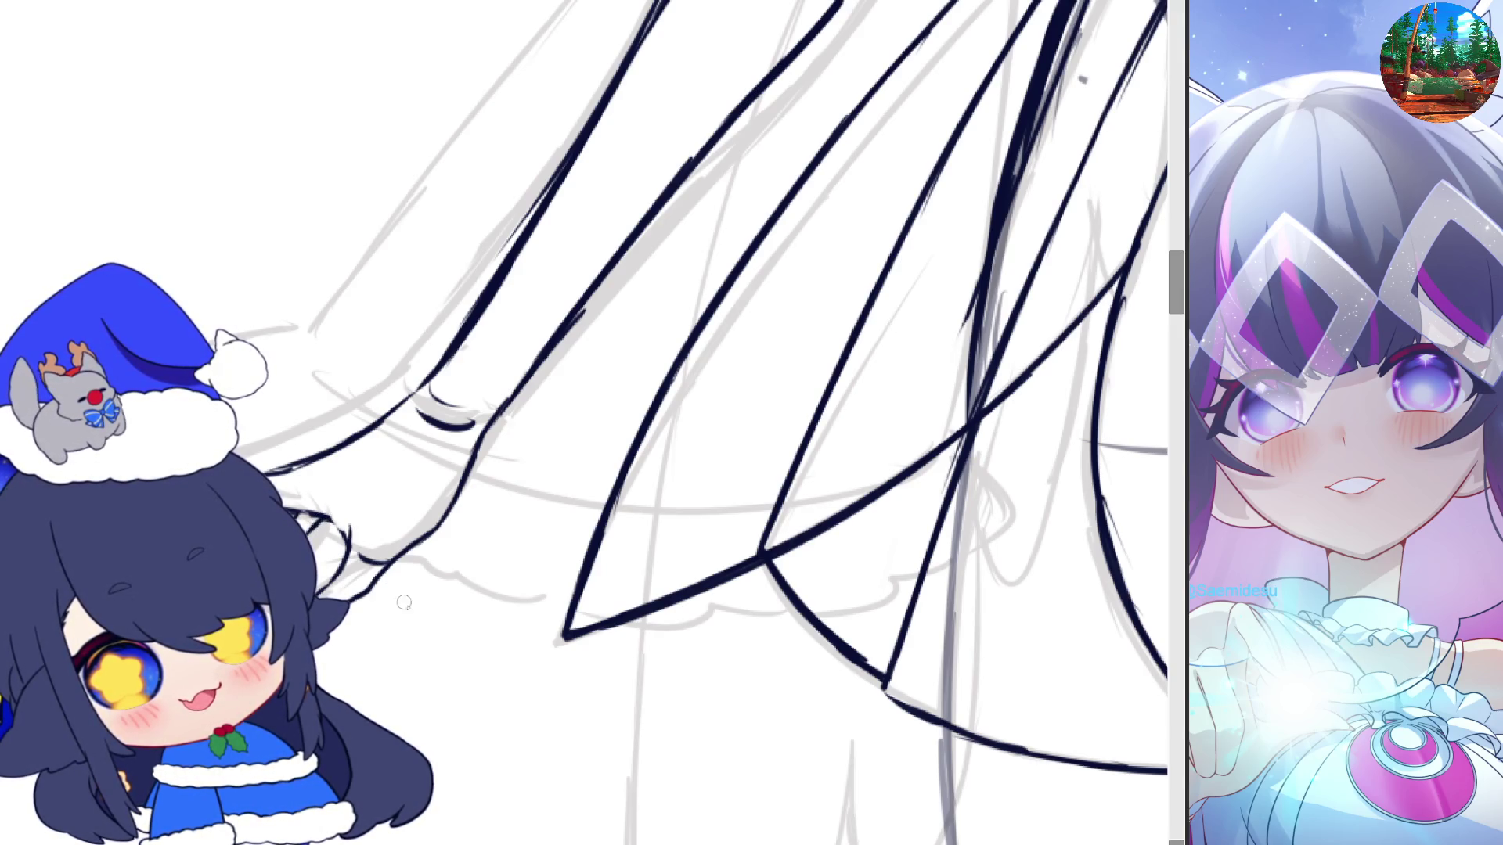
pyautogui.scroll(-5, 404, 602)
pyautogui.scroll(-2, 983, 512)
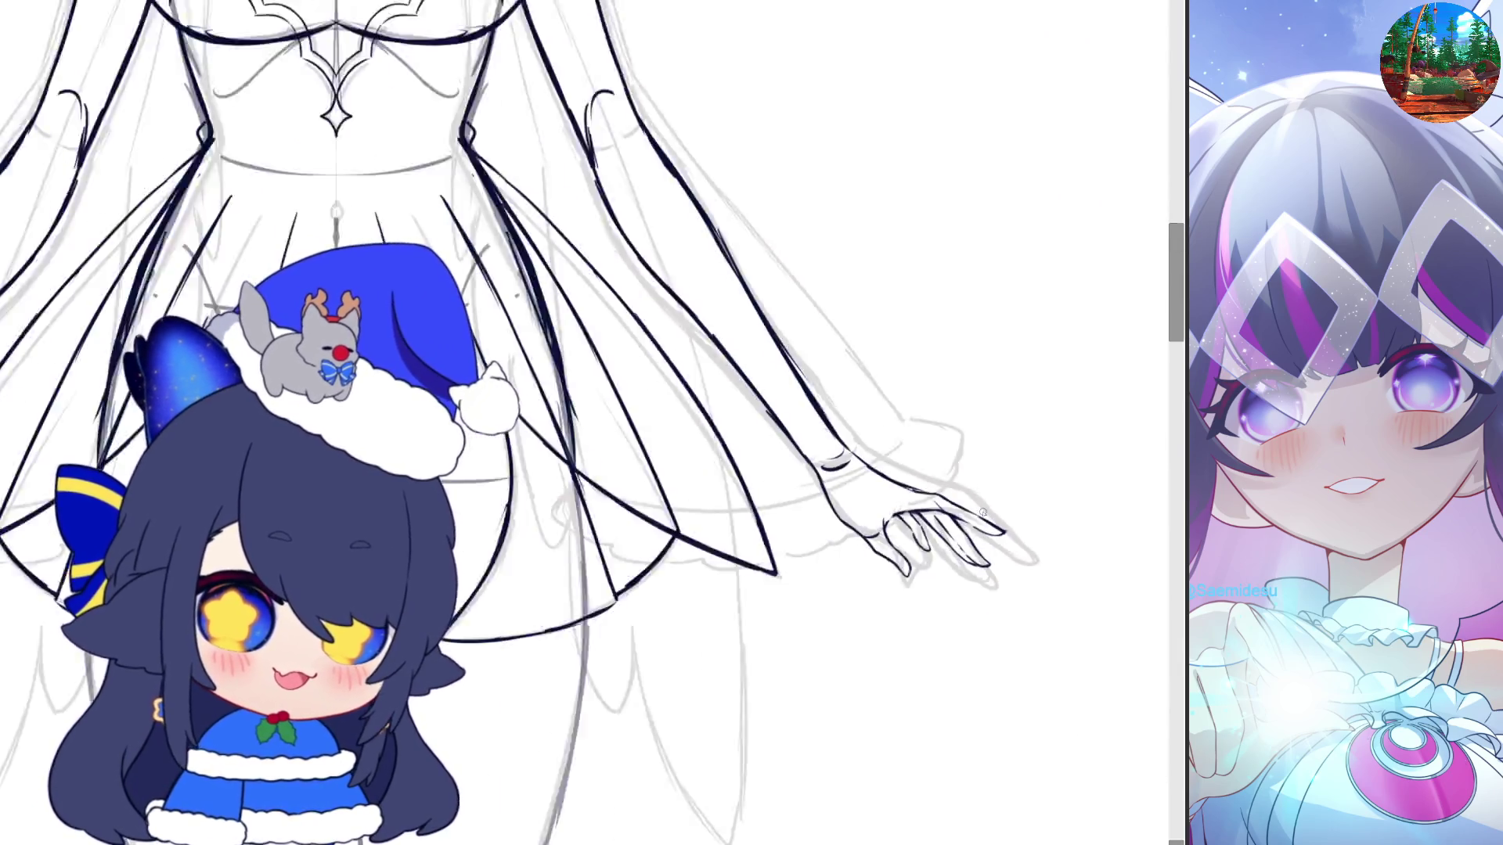
pyautogui.scroll(-5, 983, 513)
pyautogui.scroll(5, 904, 522)
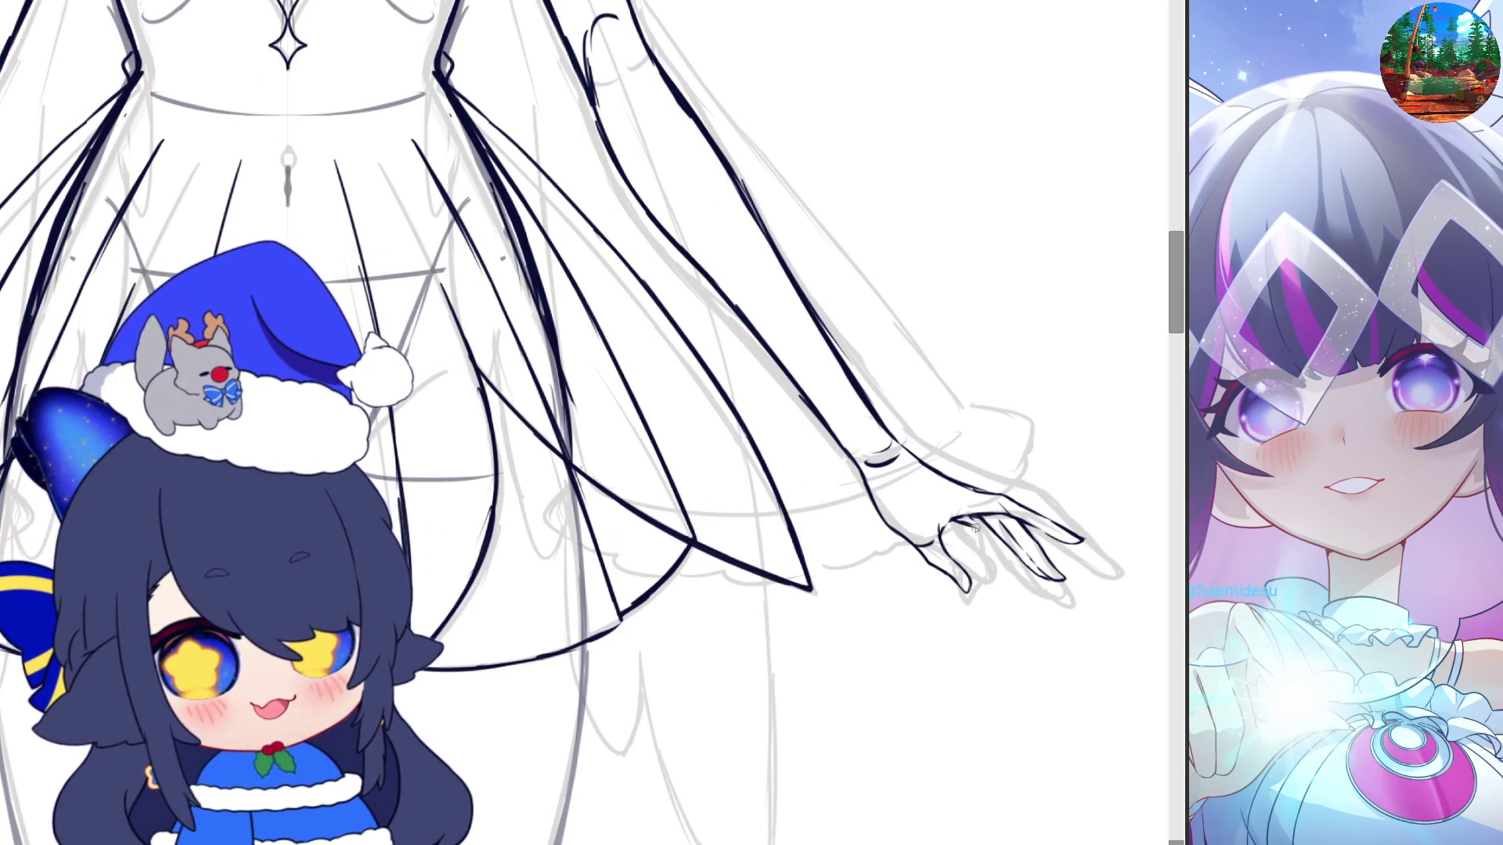
pyautogui.scroll(-5, 1014, 555)
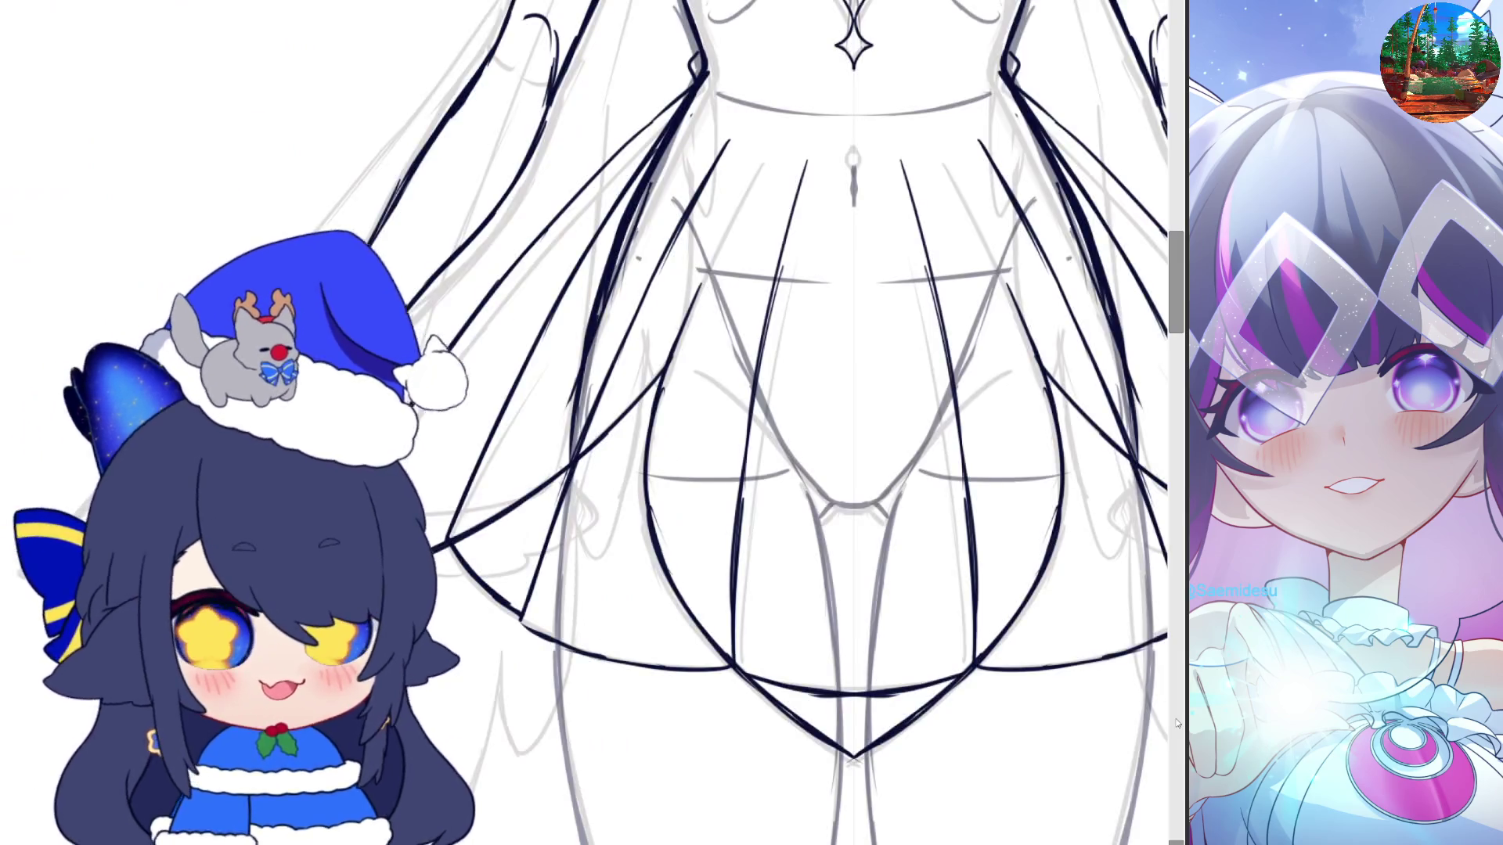
pyautogui.scroll(2, 922, 719)
pyautogui.scroll(-3, 922, 718)
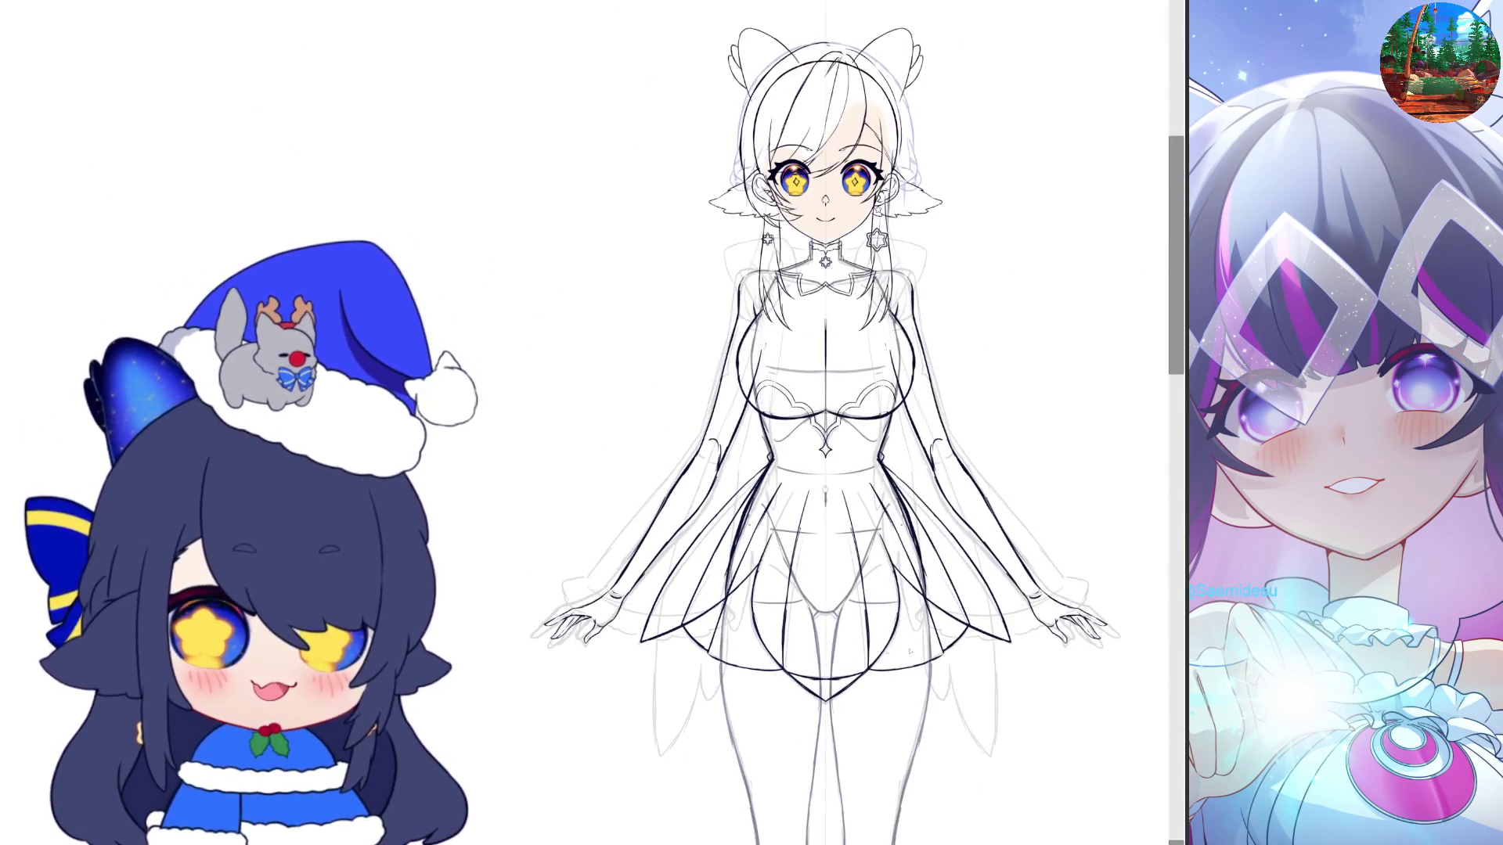
pyautogui.scroll(-2, 369, 46)
pyautogui.scroll(1, 914, 593)
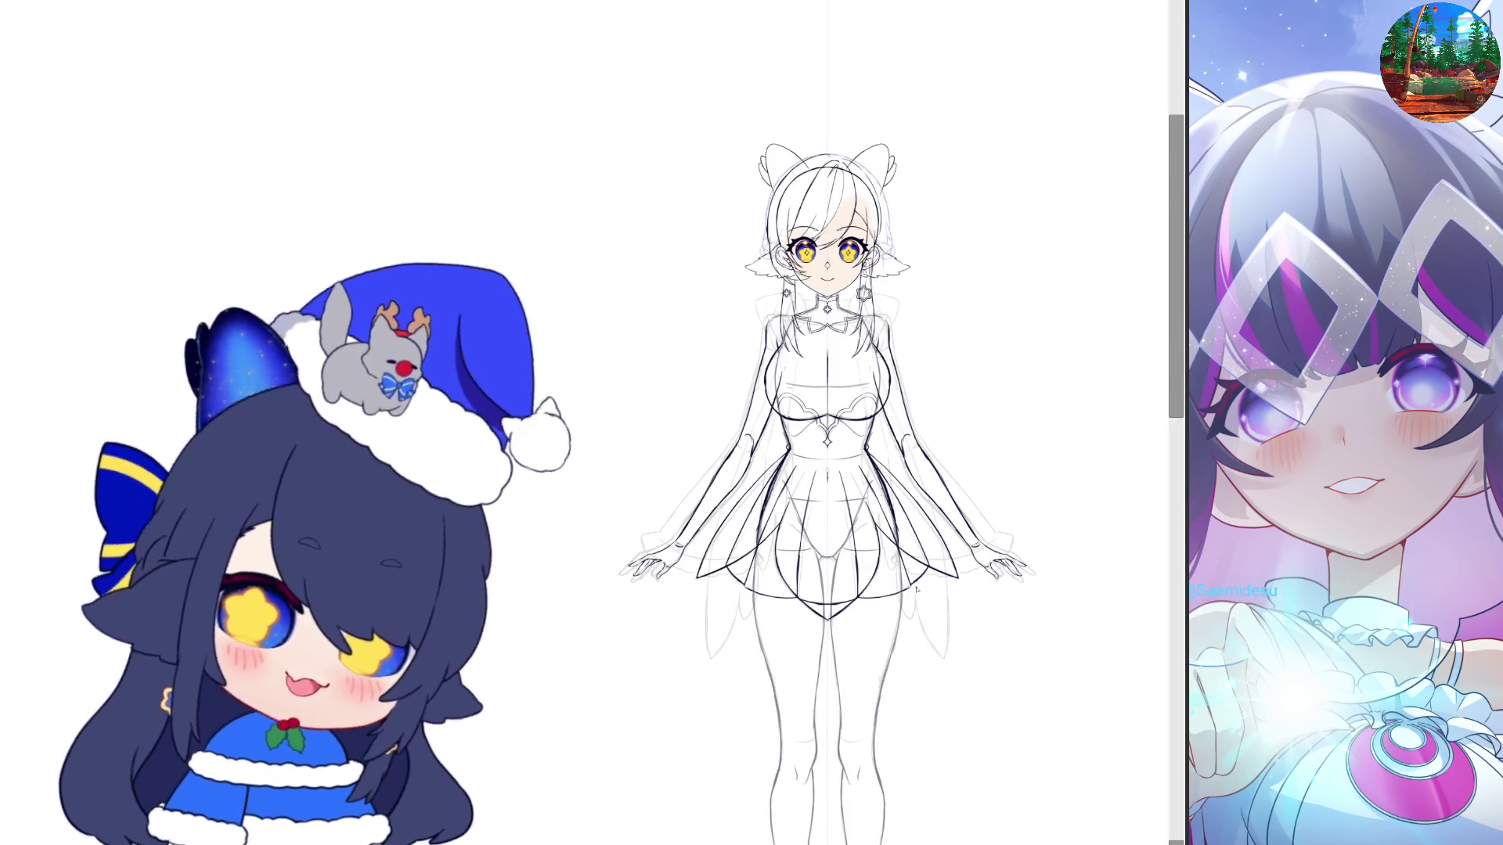
pyautogui.scroll(2, 904, 493)
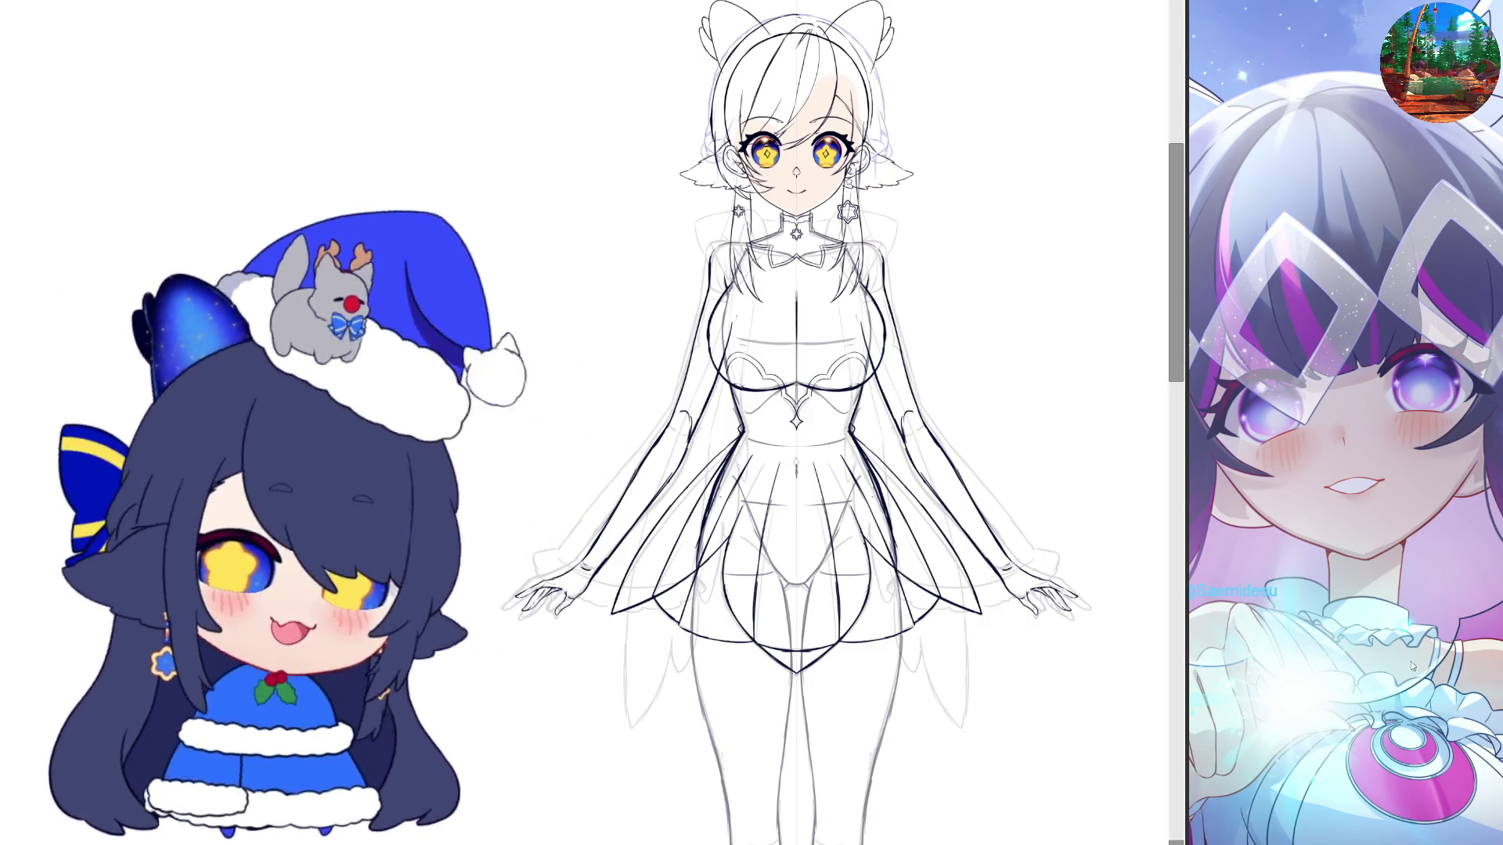
pyautogui.moveTo(1177, 345)
pyautogui.mouseDown()
pyautogui.moveTo(1180, 387)
pyautogui.moveTo(1180, 356)
pyautogui.mouseUp()
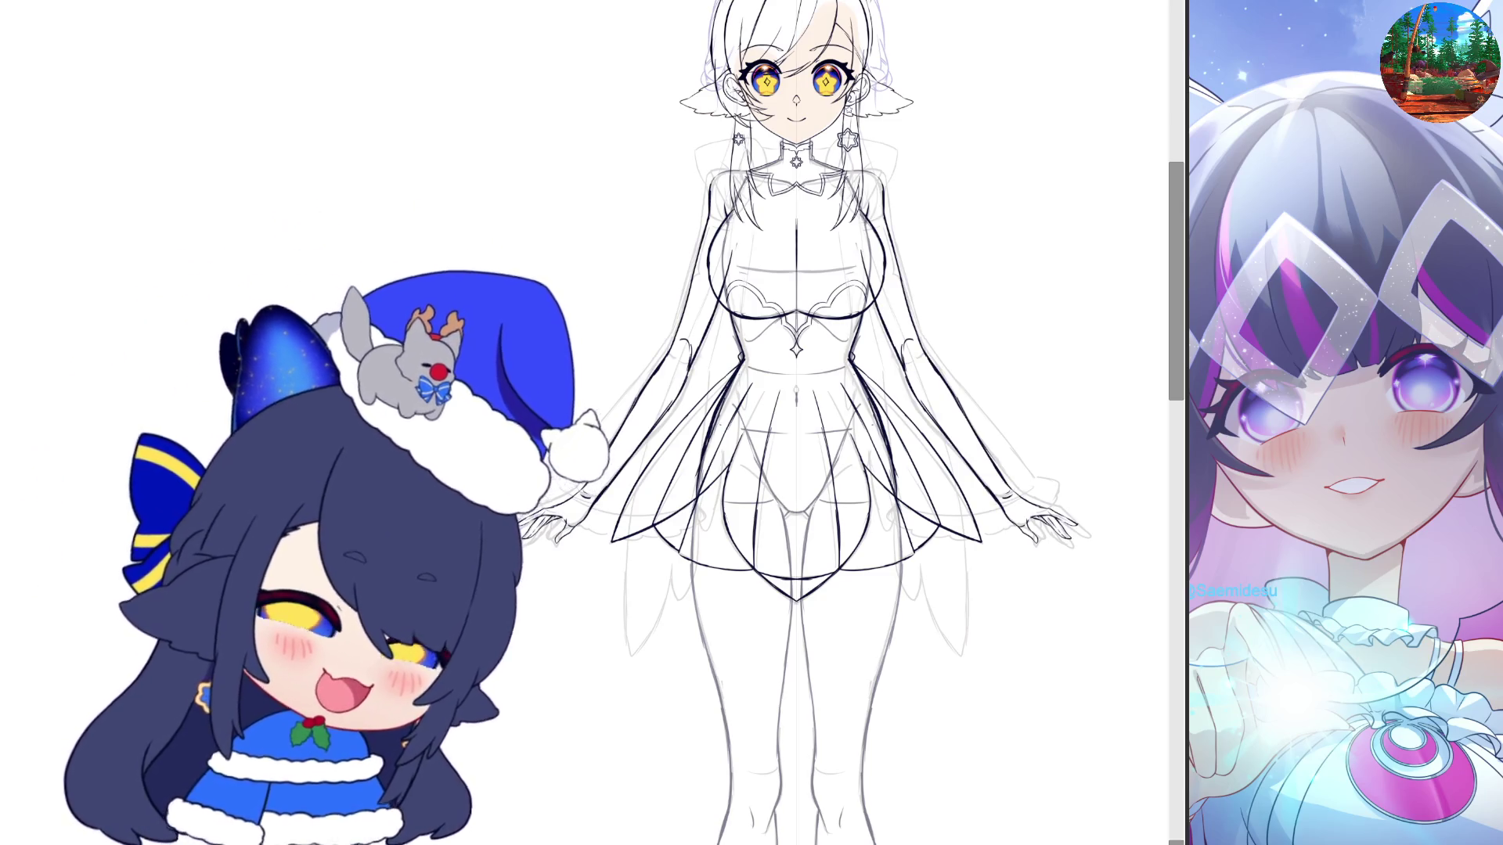
pyautogui.scroll(2, 954, 188)
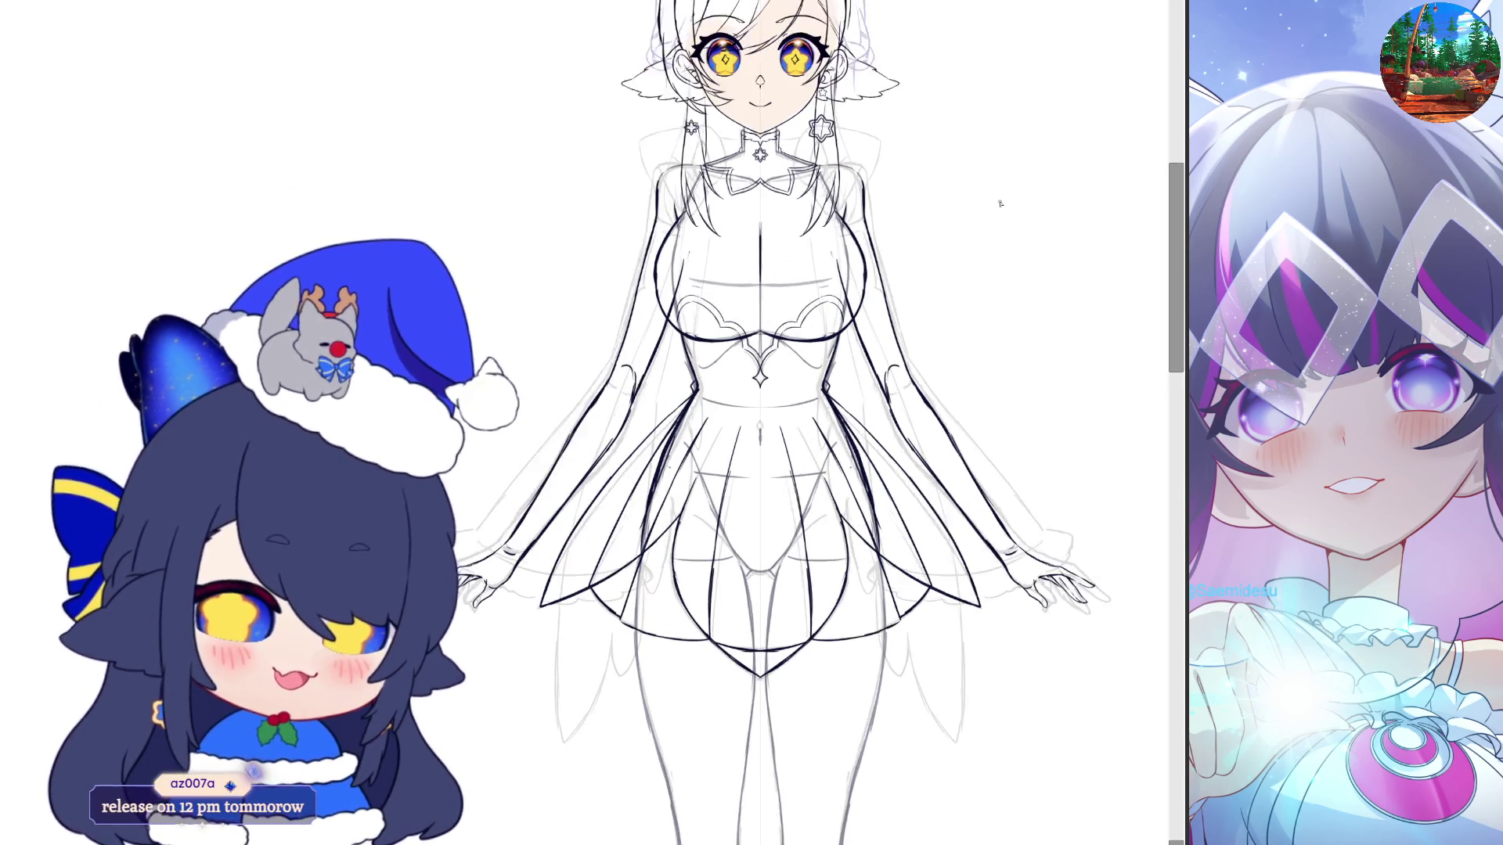
# Draw one short mirrored Pen stroke across both sleeves near the upper arms
pyautogui.scroll(2, 954, 188)
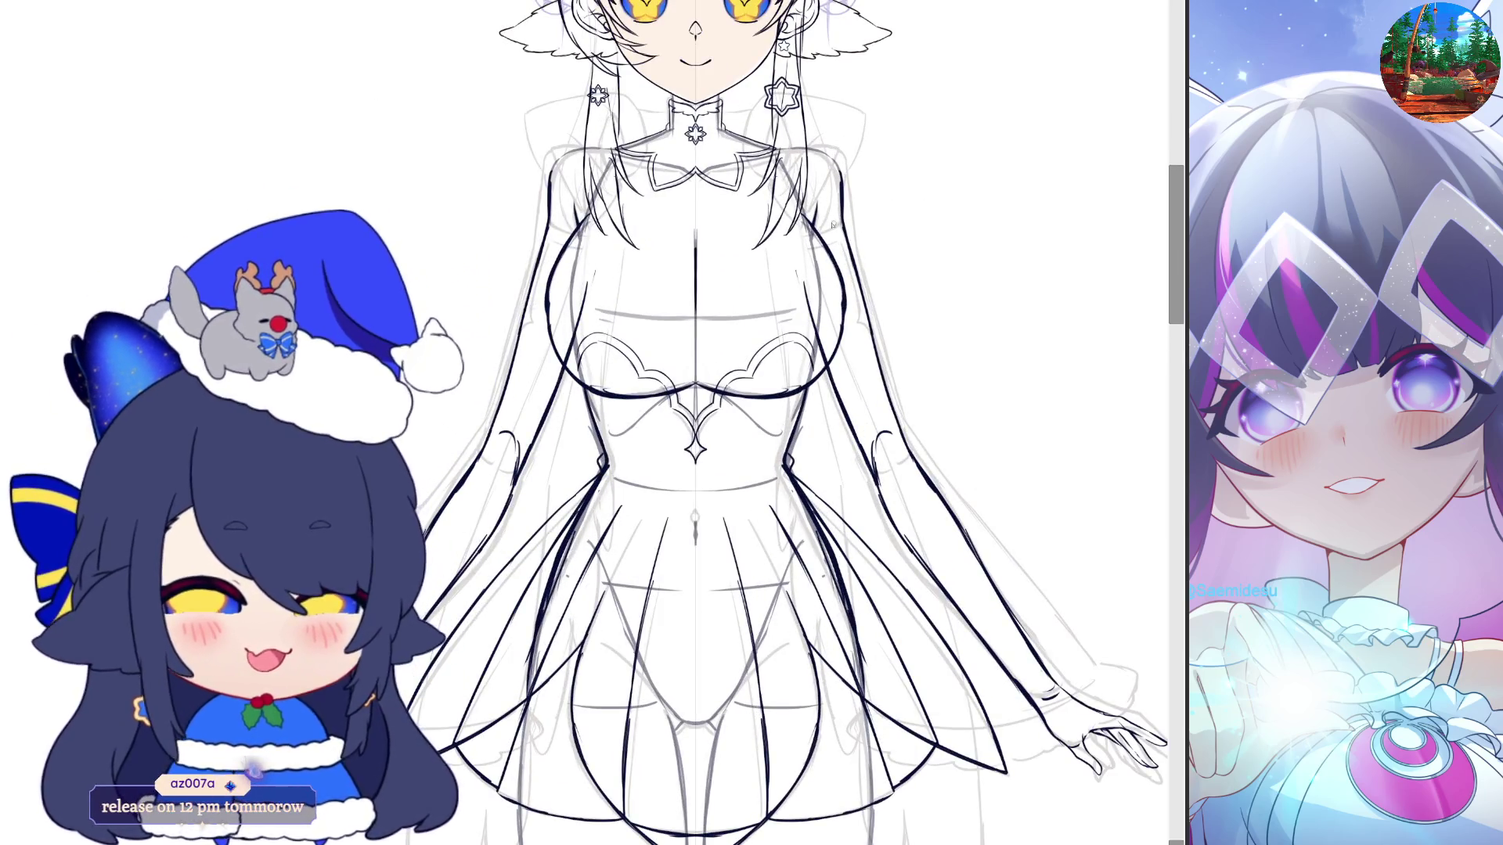
pyautogui.hscroll(3, 832, 225)
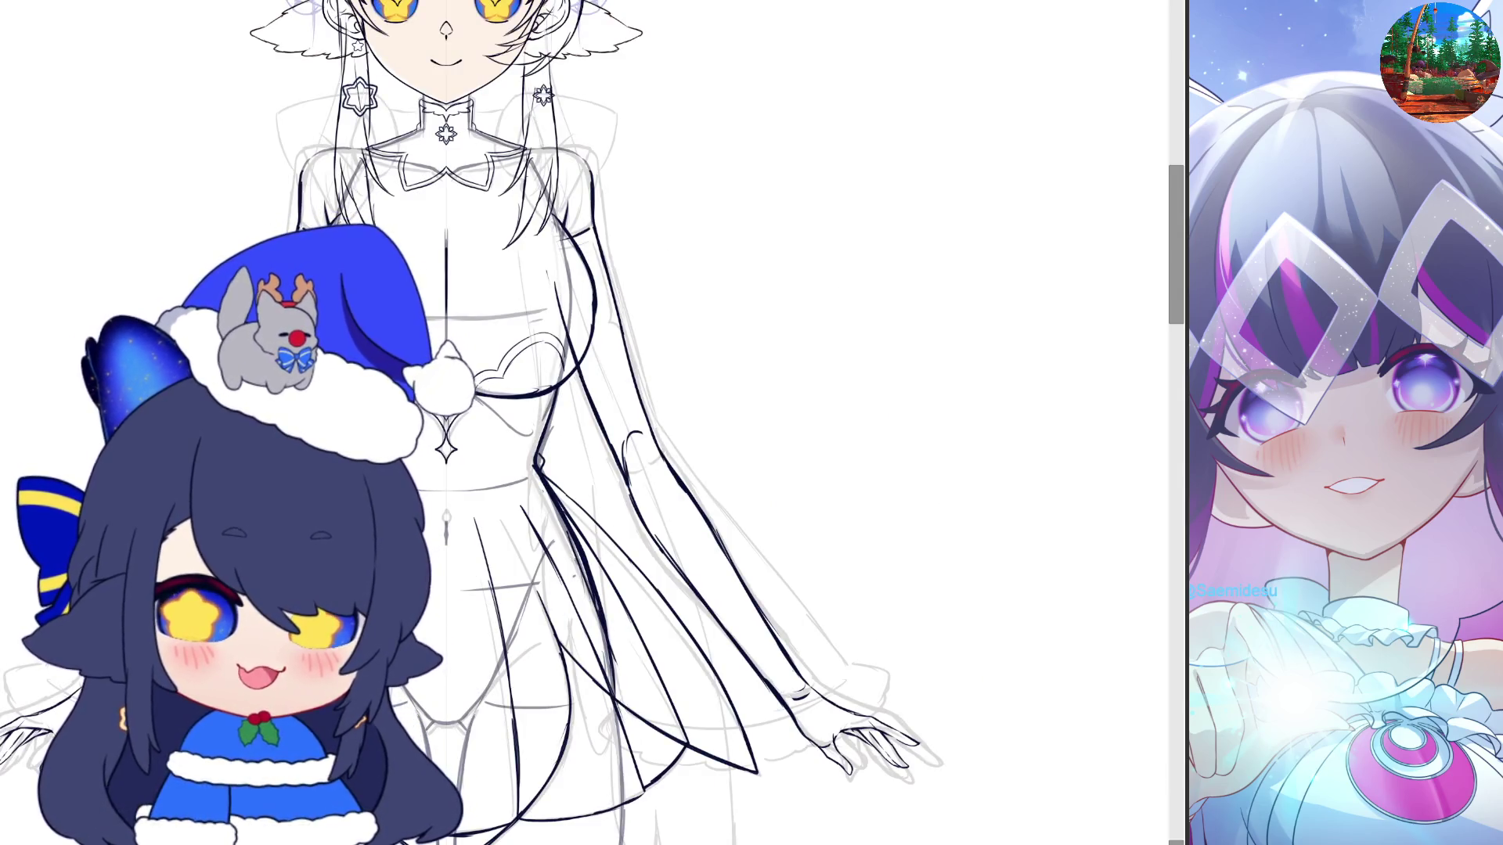
pyautogui.hscroll(-3, 809, 310)
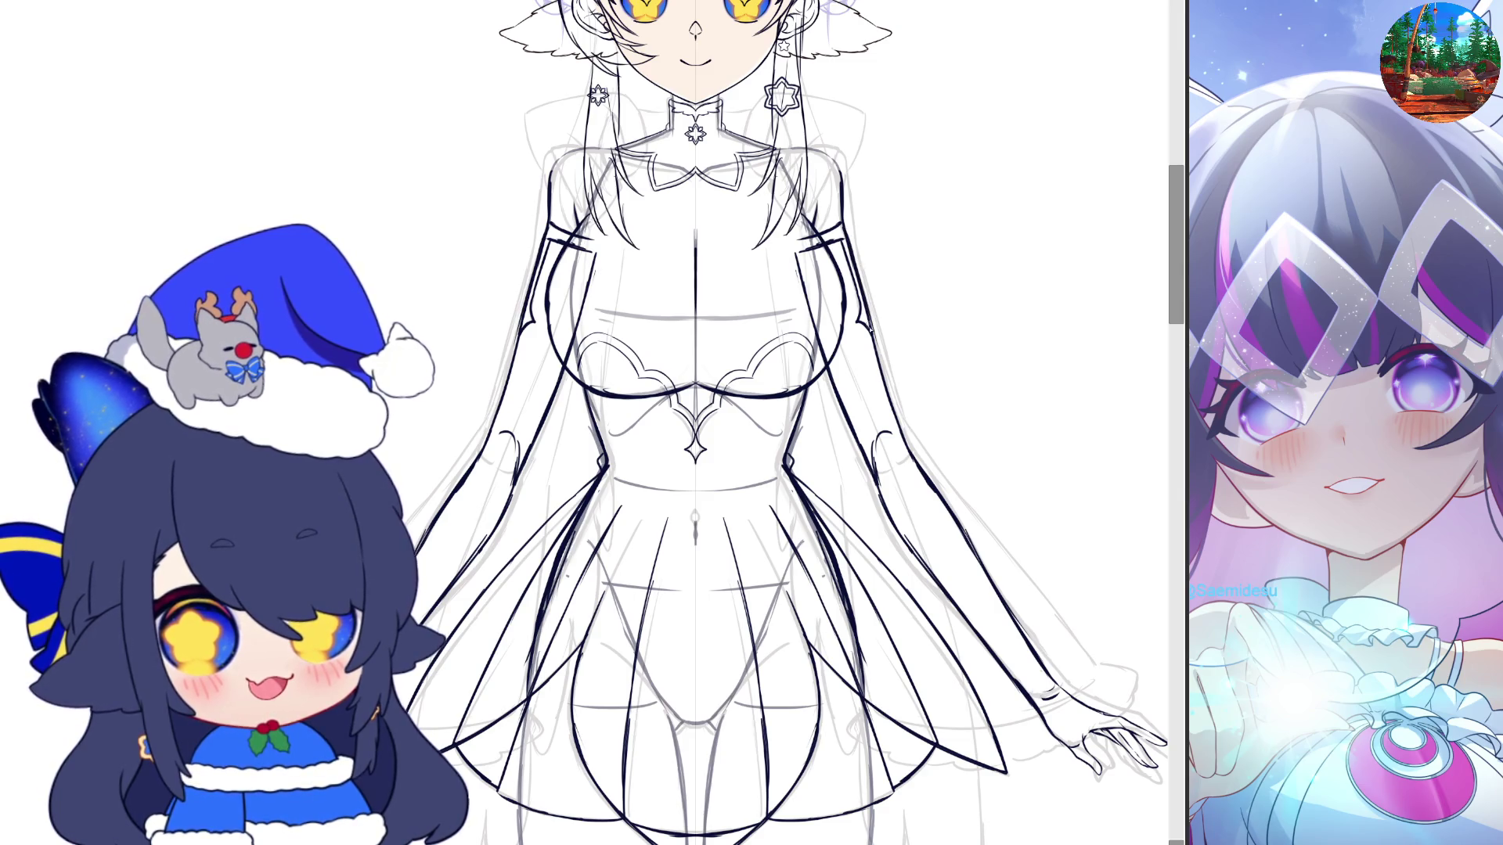
pyautogui.moveTo(871, 323); pyautogui.dragTo(897, 401)
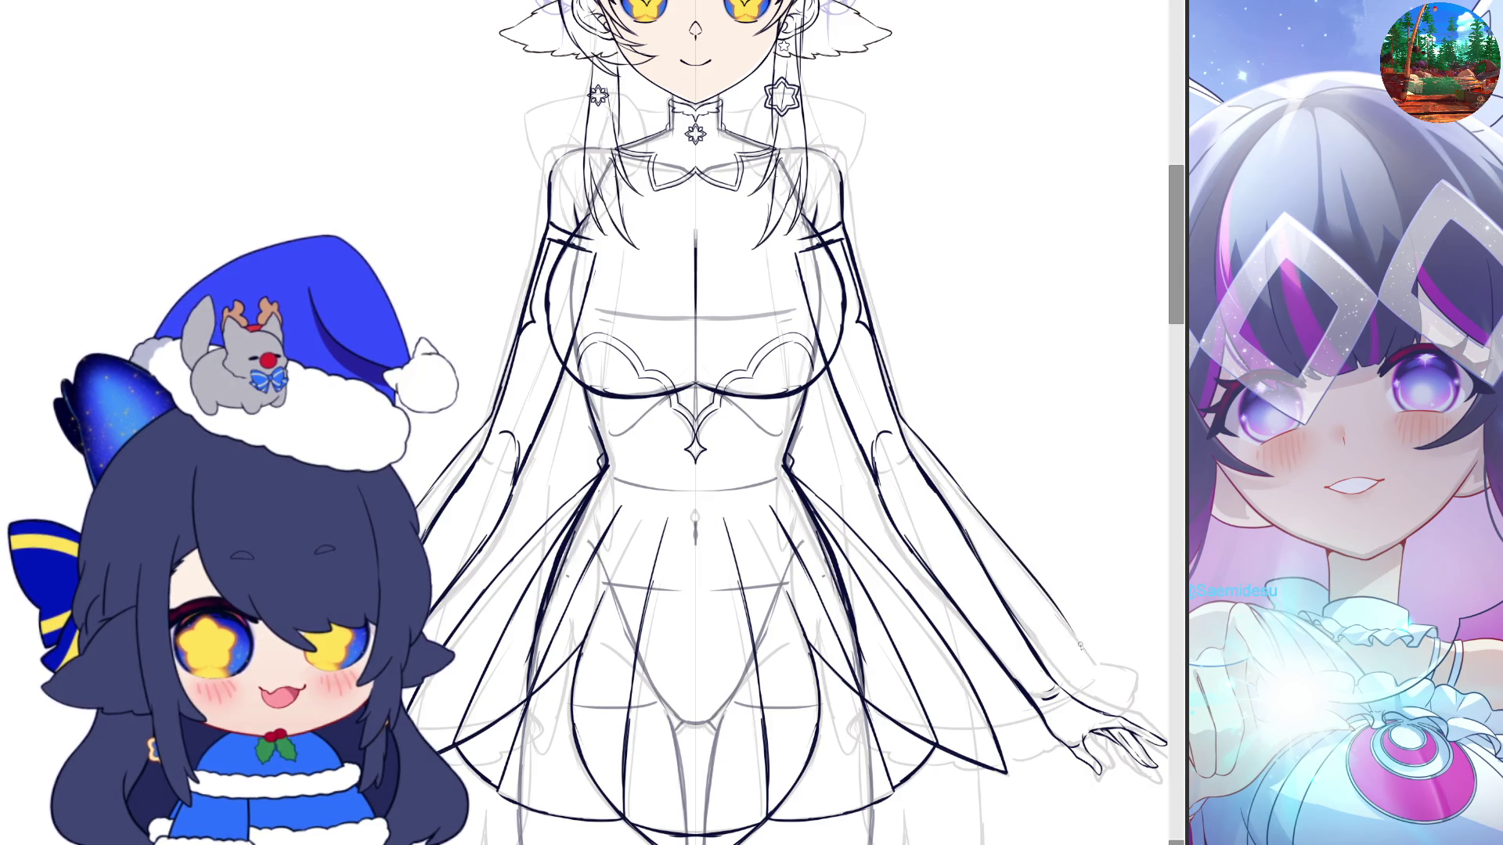
# Flip the canvas horizontally with H to check the sleeve strokes' symmetry, then flip it back
pyautogui.press('h')
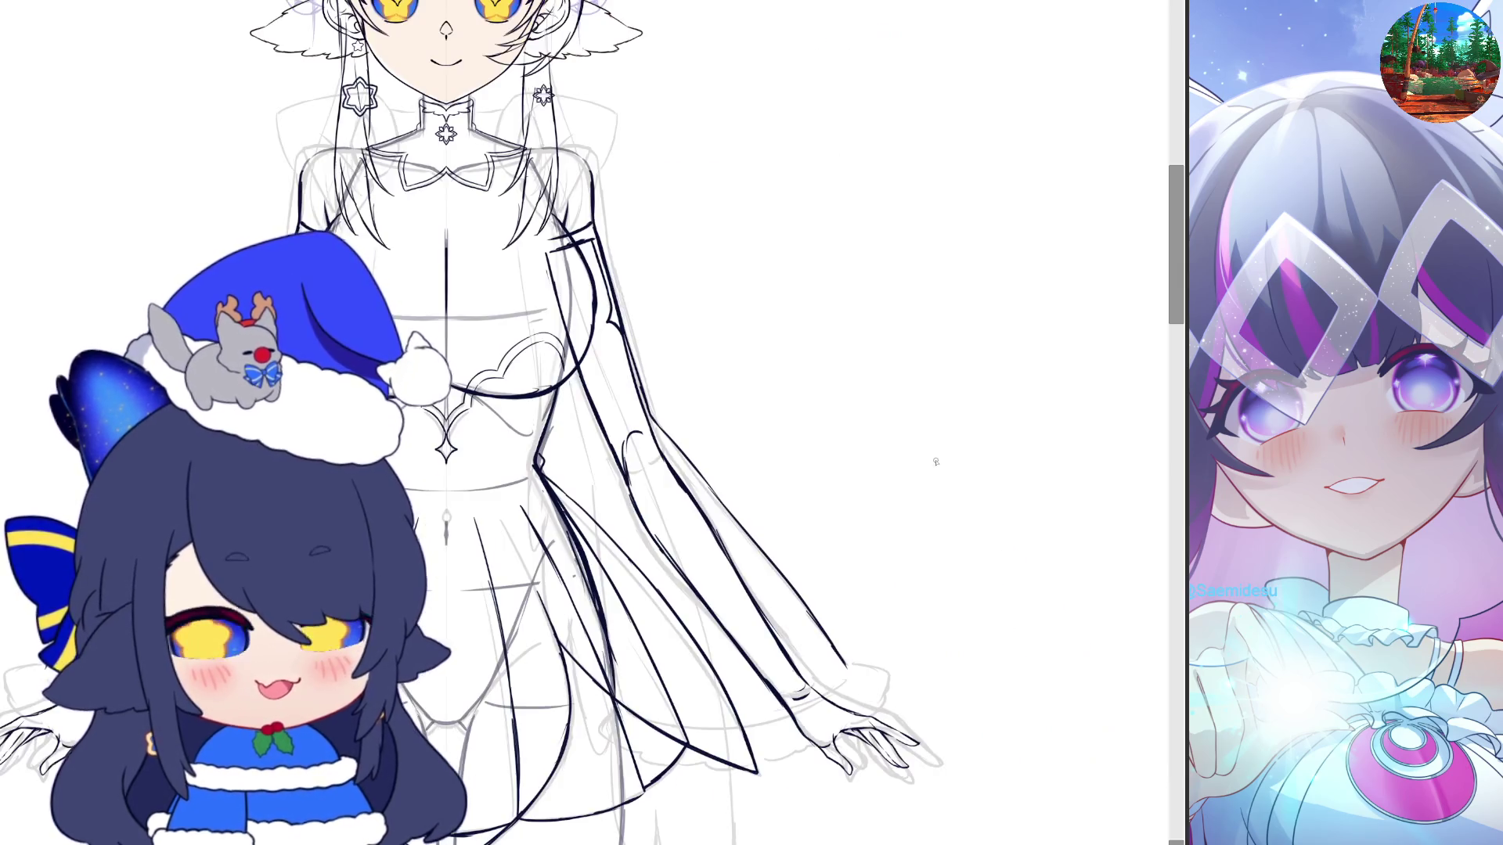
pyautogui.press('h')
pyautogui.press('h')
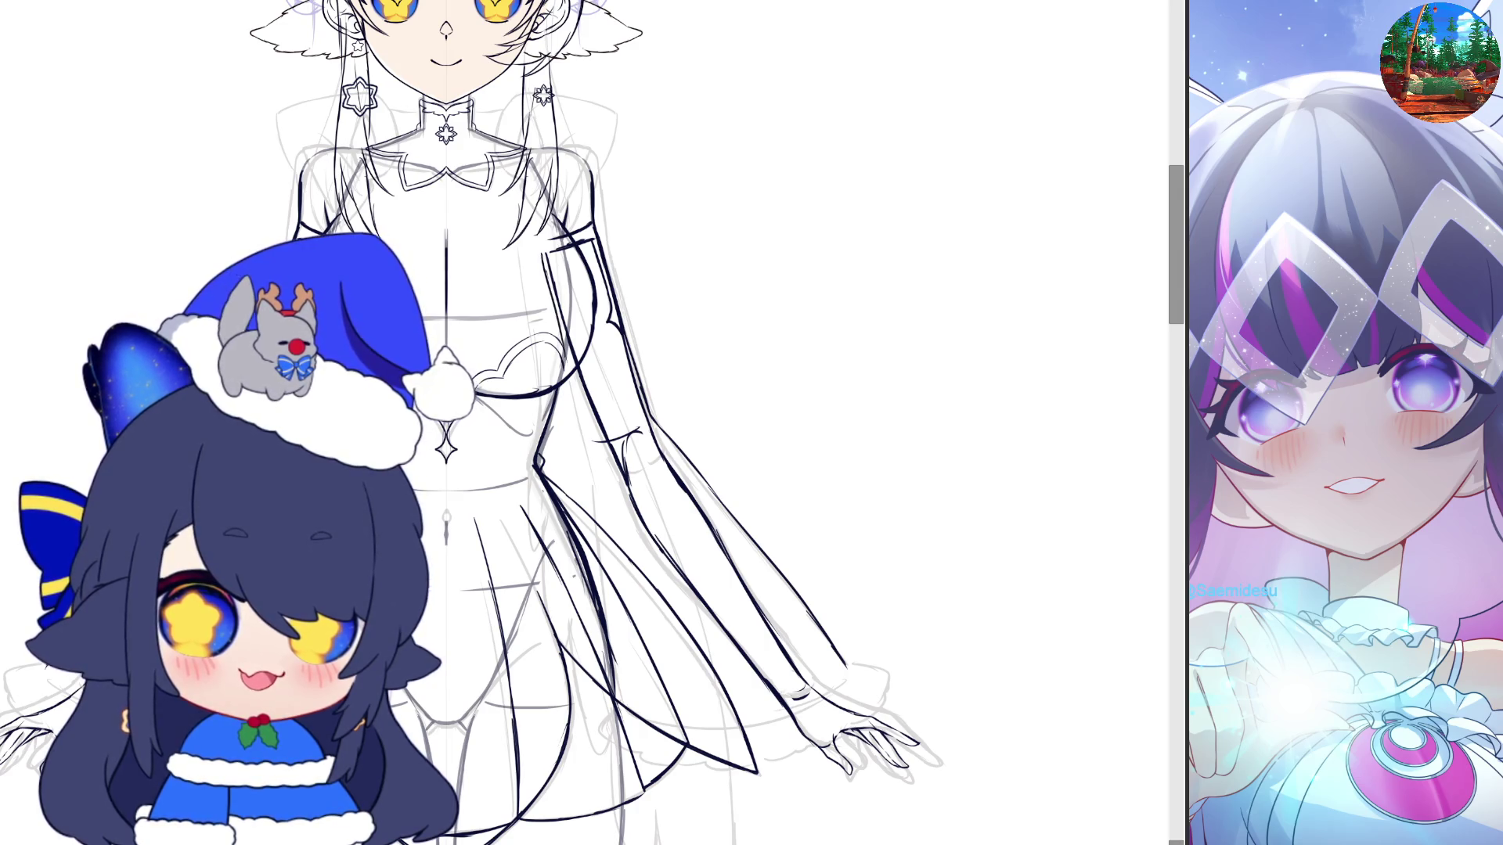
pyautogui.press('h')
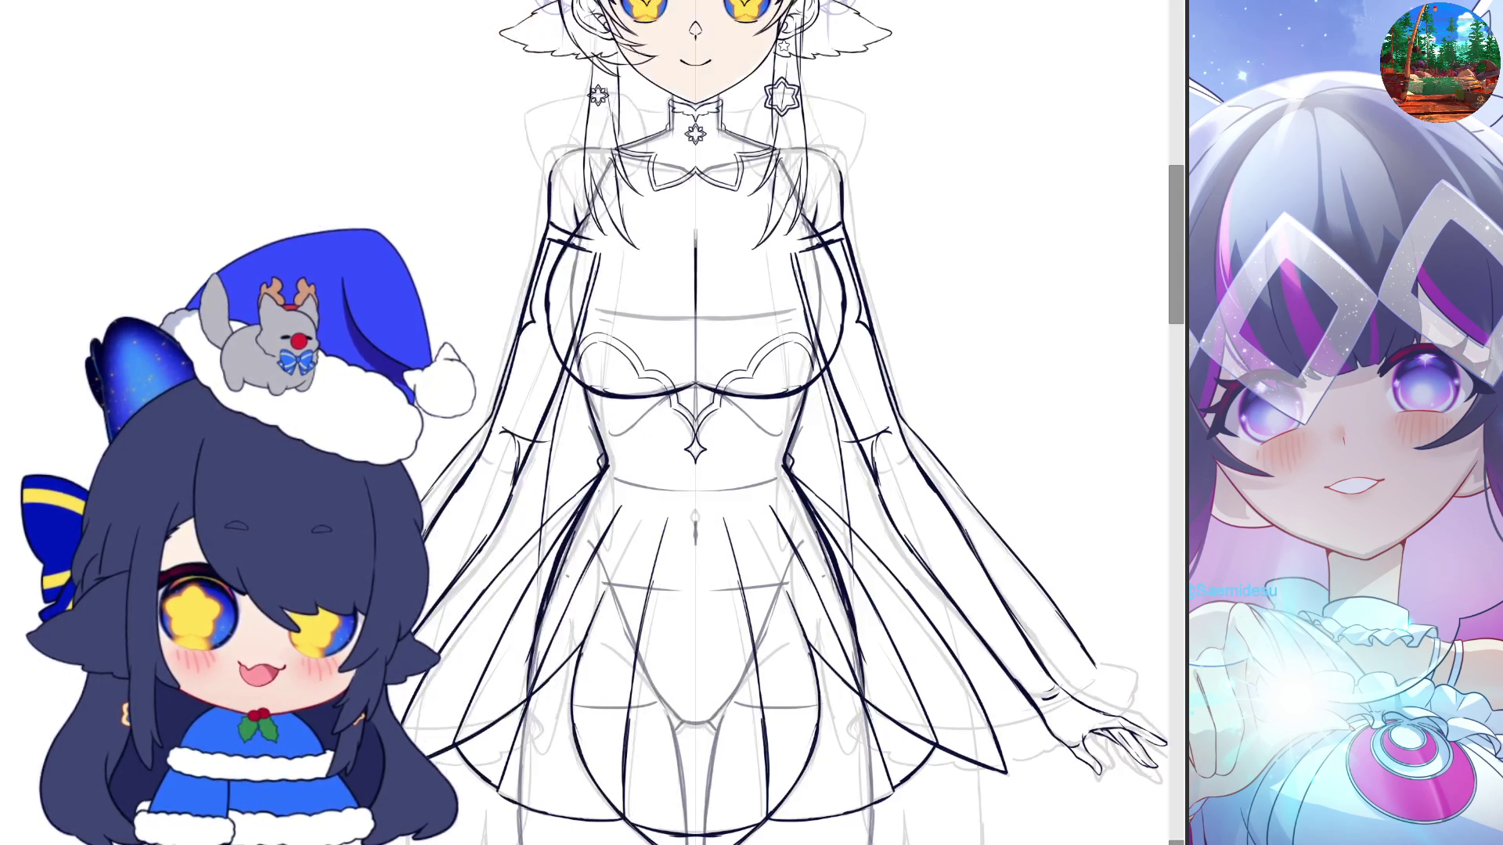
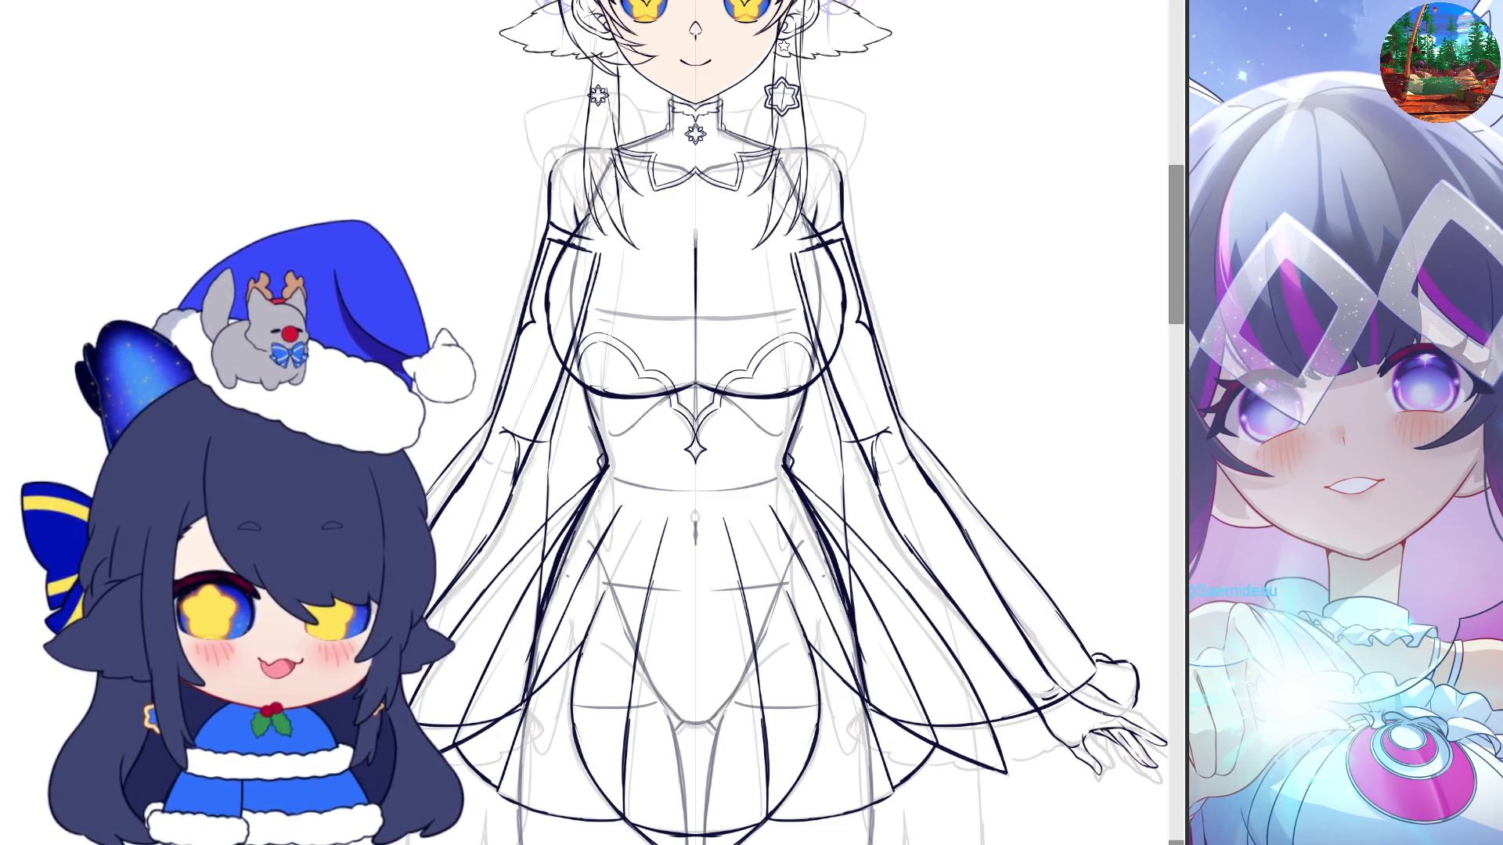
# Undo back to fade out the old sleeve sketch lines
pyautogui.scroll(-5, 695, 423)
pyautogui.scroll(4, 695, 422)
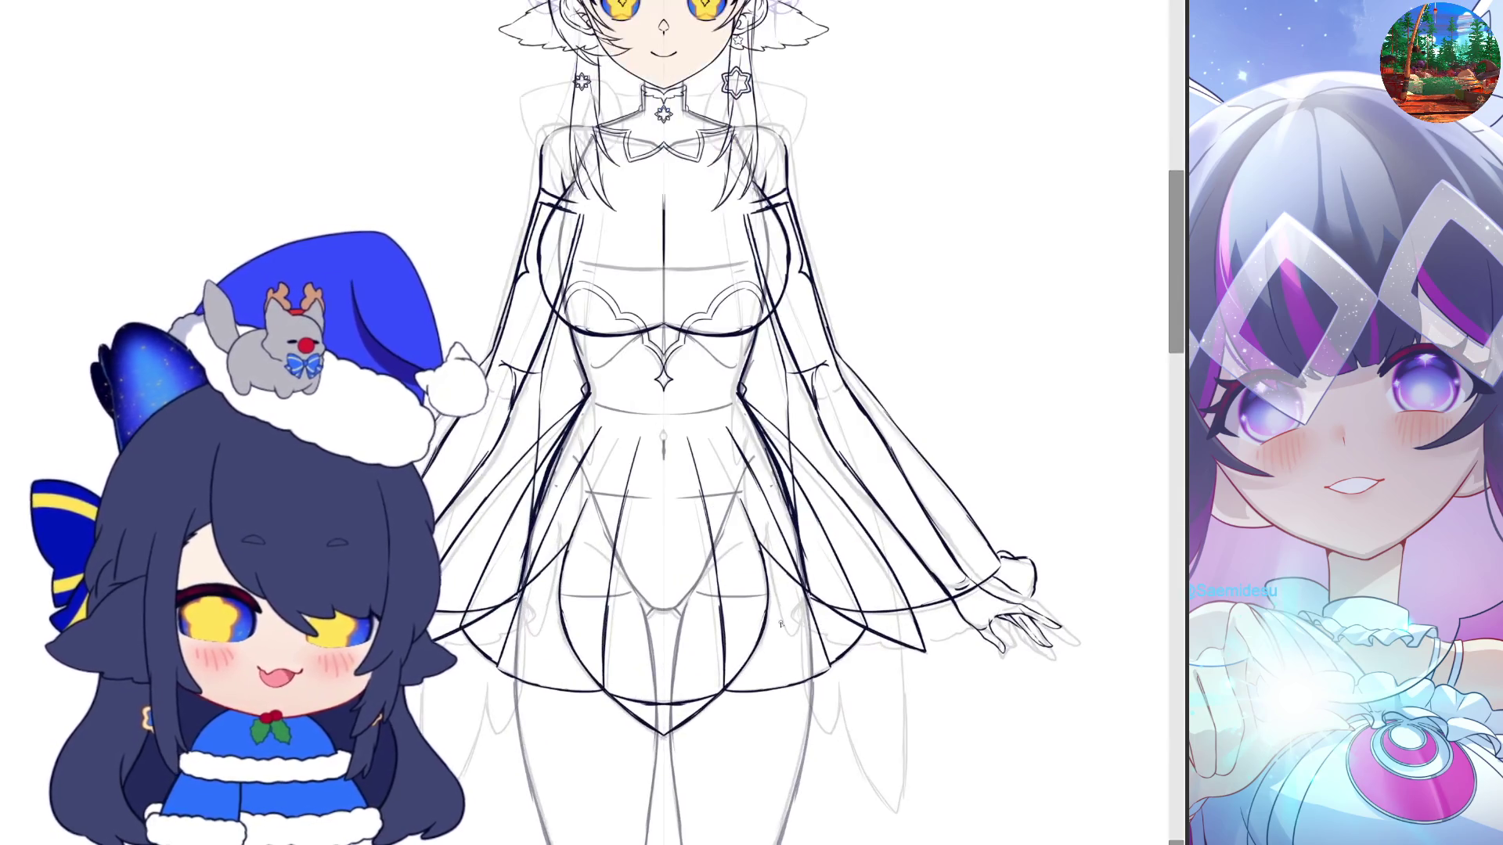
pyautogui.scroll(2, 1057, 666)
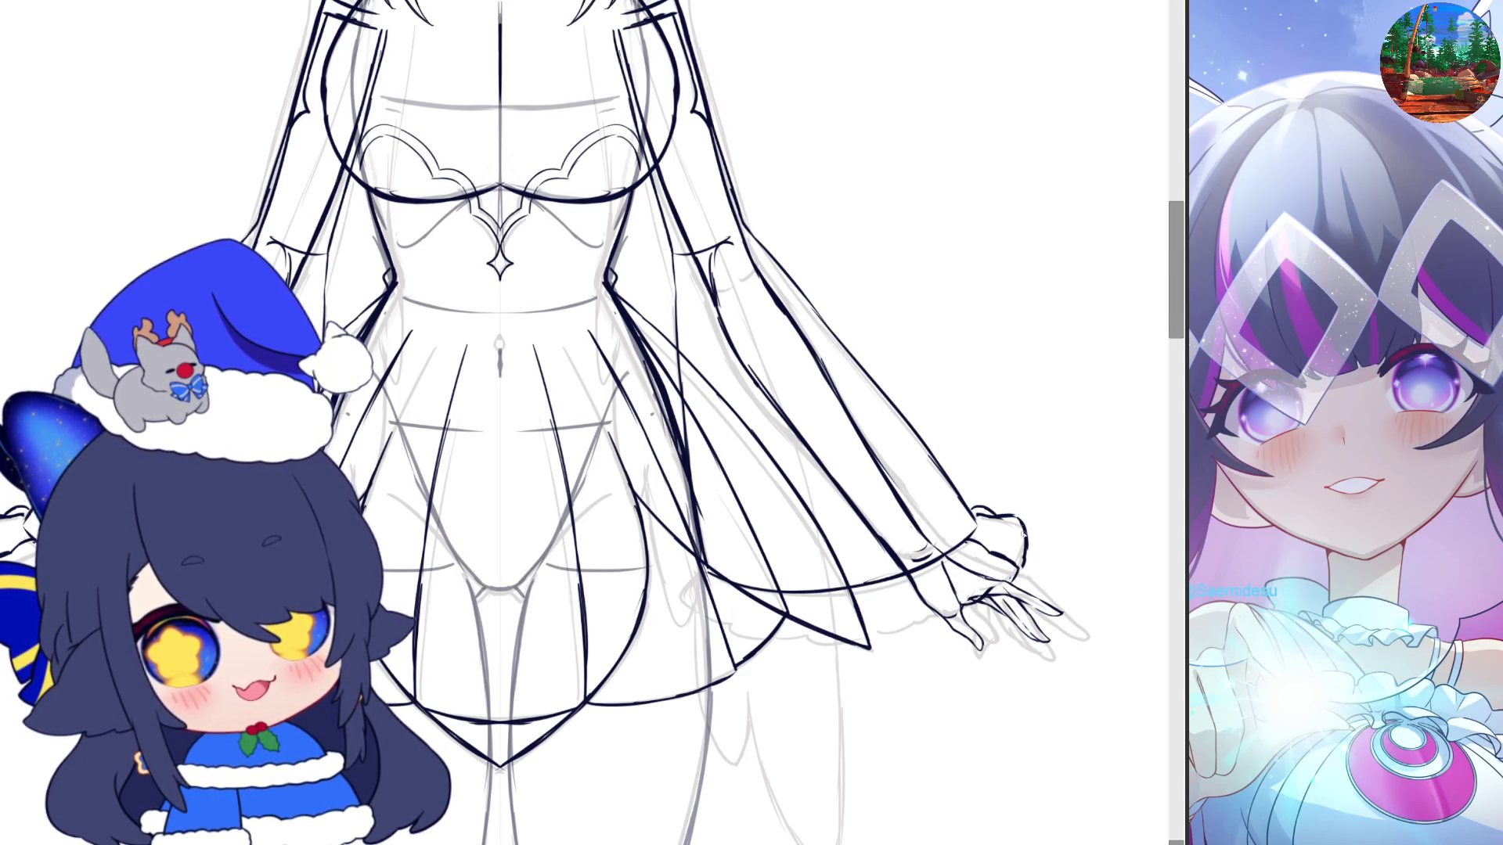
pyautogui.hscroll(-3, 585, 422)
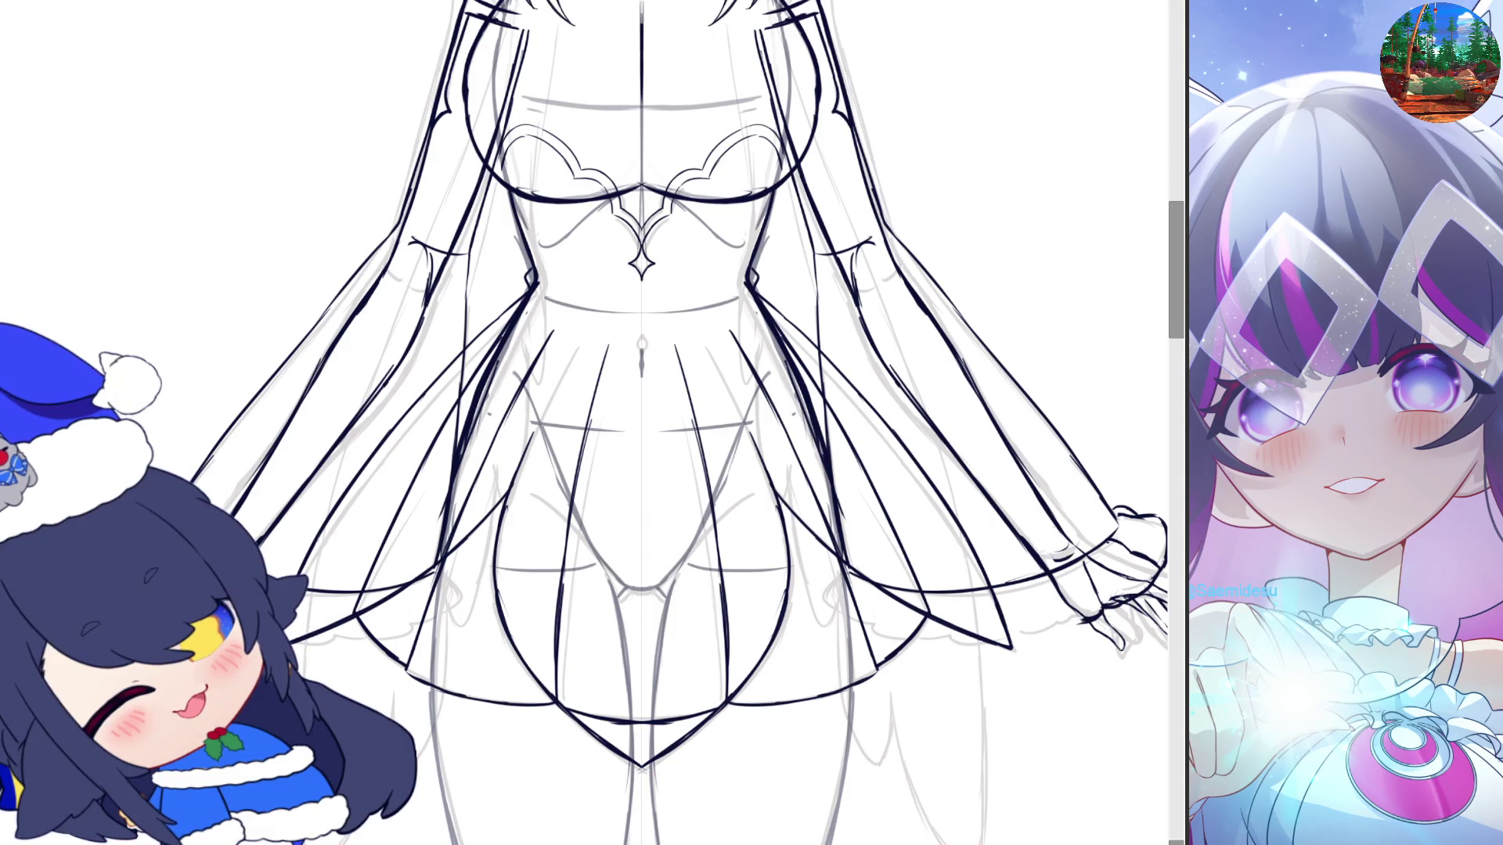
pyautogui.hscroll(3, 585, 422)
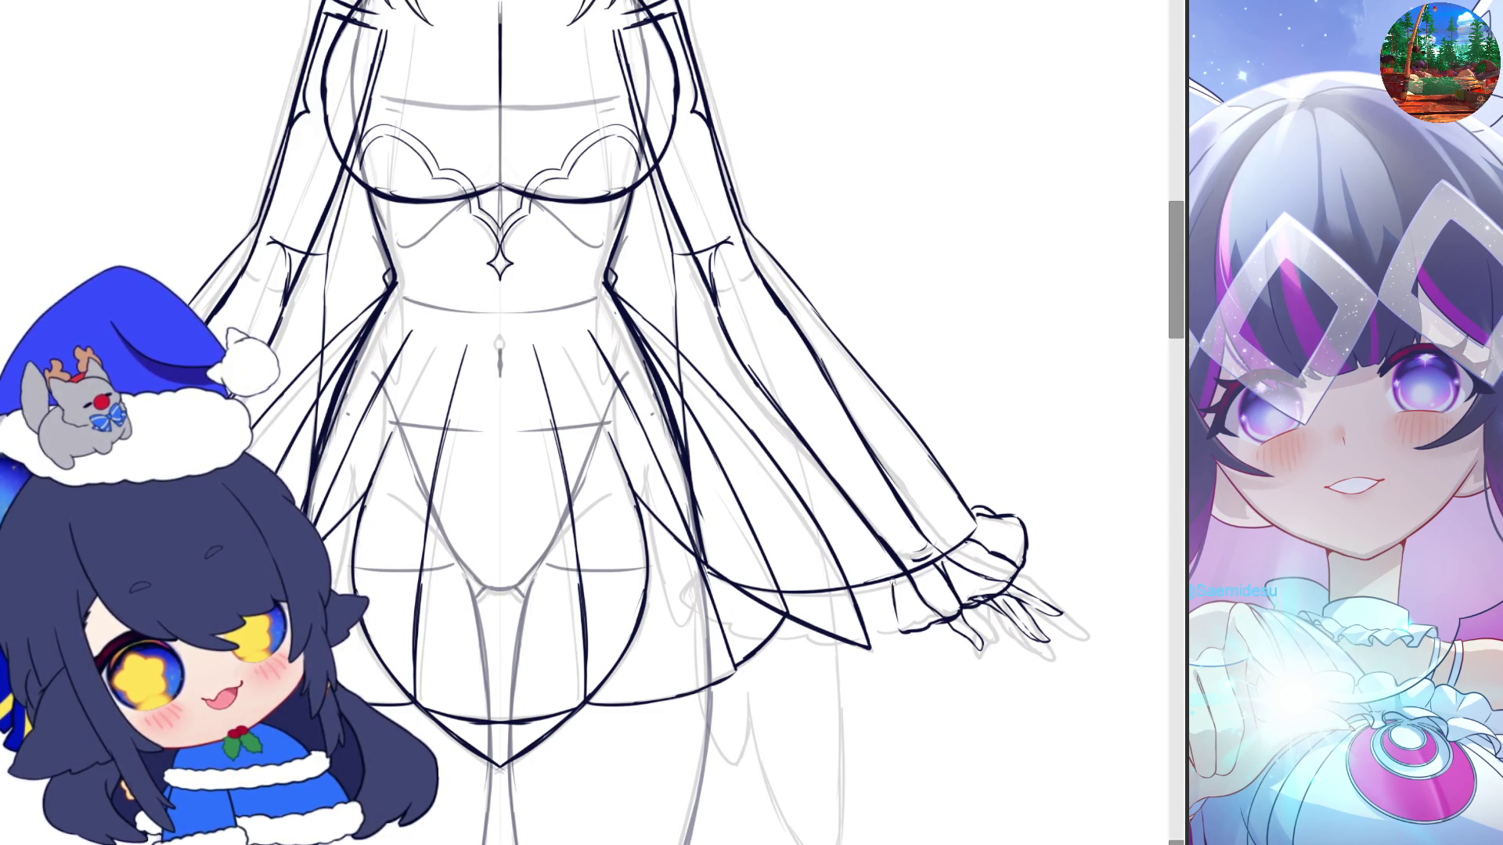
pyautogui.hscroll(-3, 999, 494)
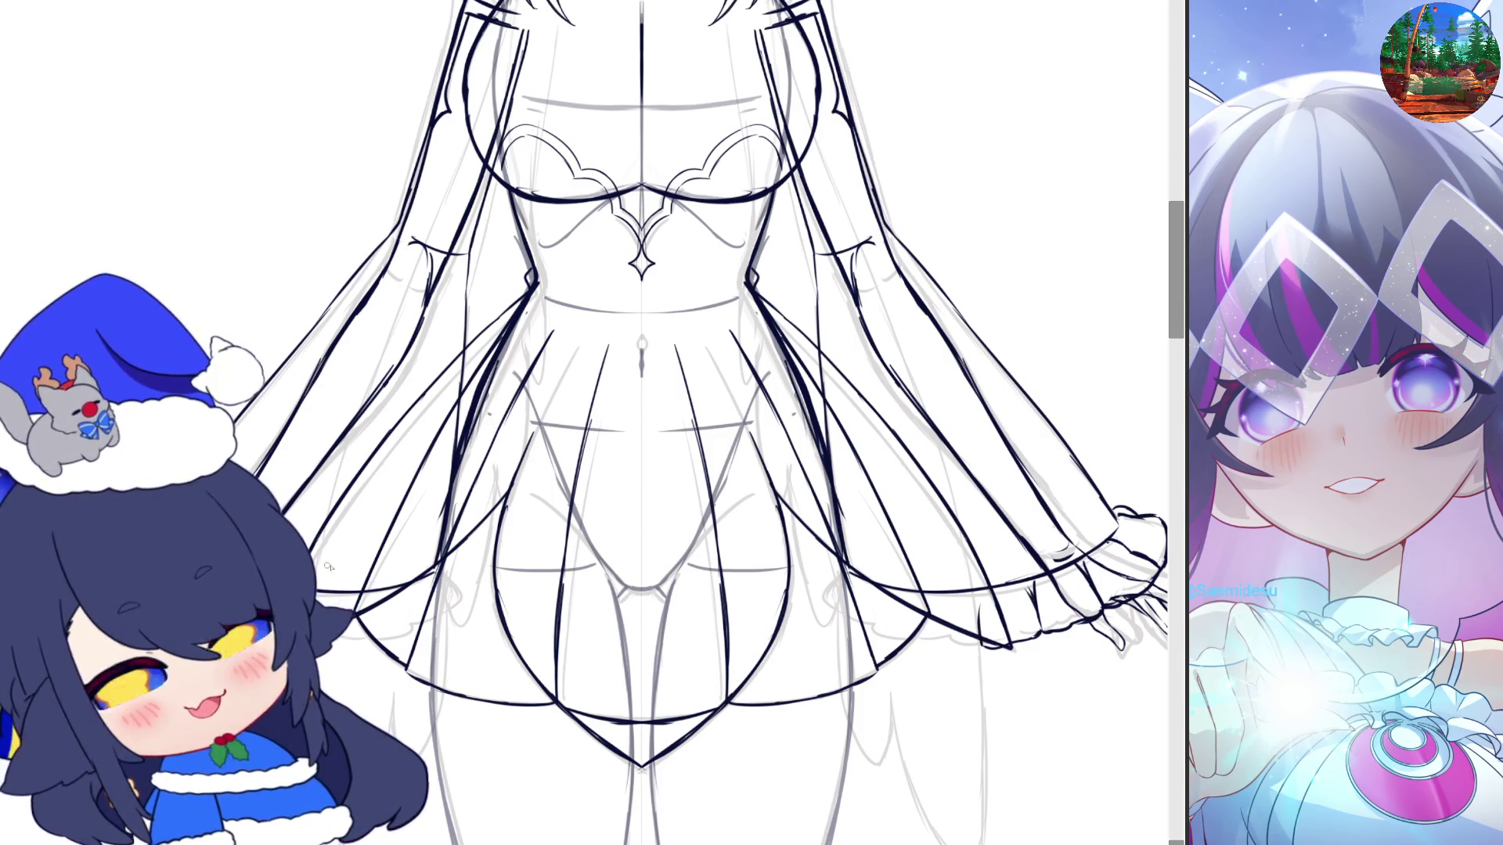
pyautogui.hscroll(3, 329, 567)
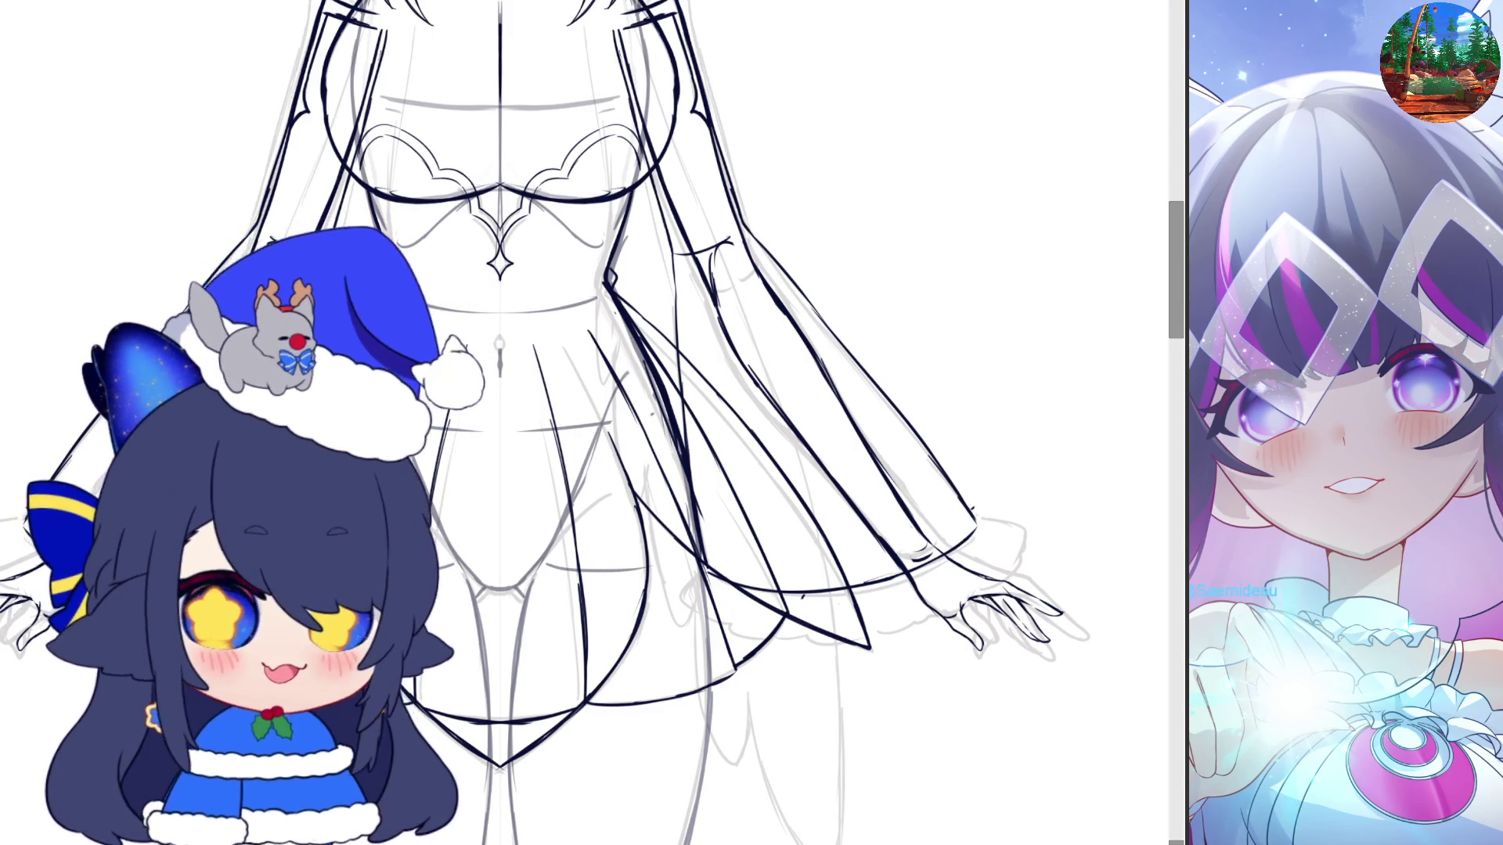
pyautogui.scroll(-3, 587, 423)
pyautogui.scroll(-1, 587, 423)
pyautogui.scroll(2, 865, 383)
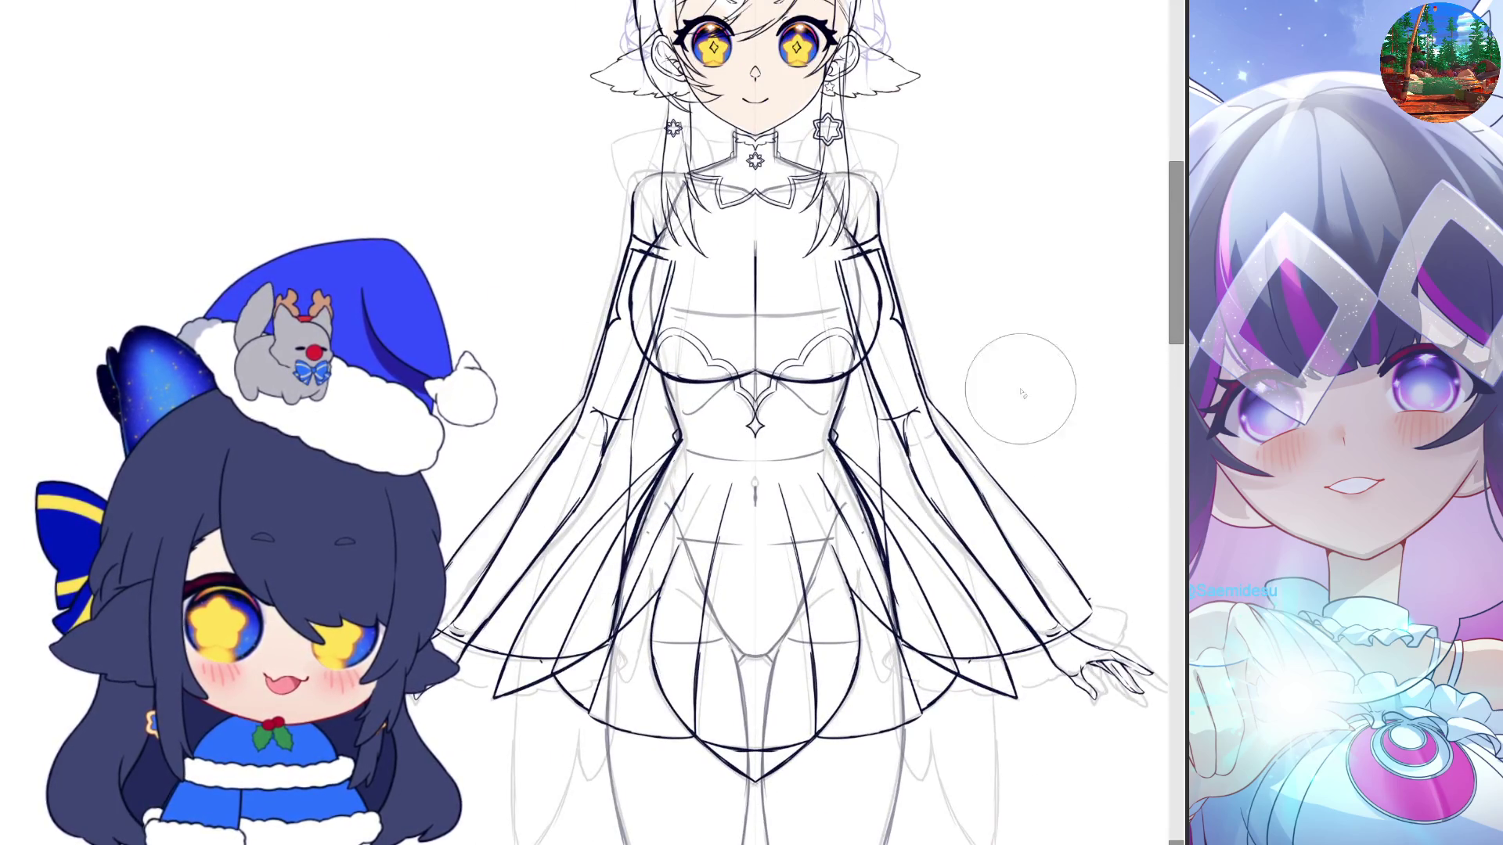
pyautogui.hotkey('ctrl', 'z')
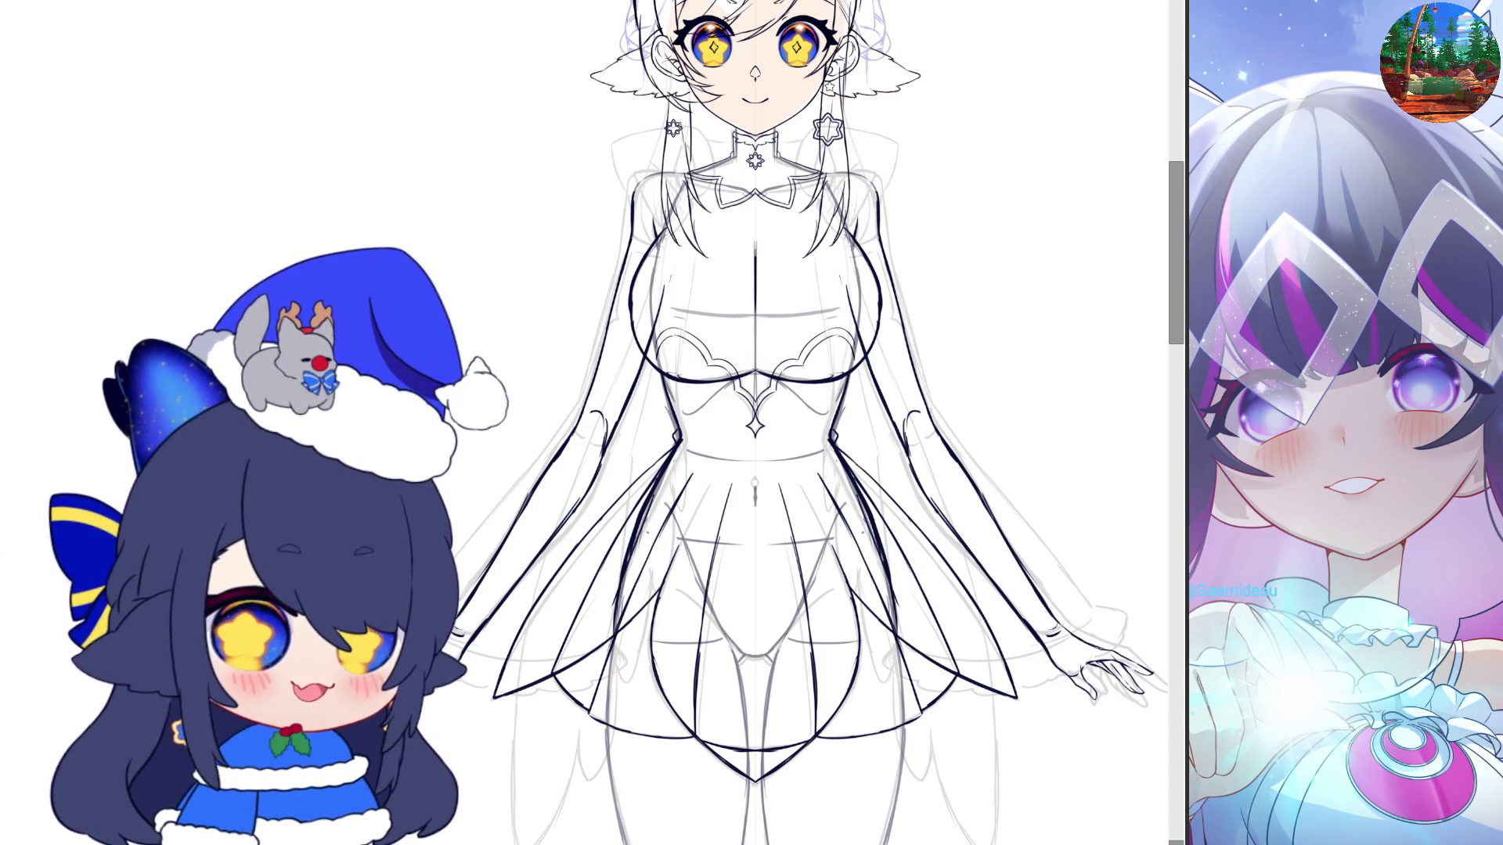
# Bring back the puffed outlines on both shoulders of the dress
pyautogui.scroll(-1, 853, 247)
pyautogui.scroll(2, 853, 247)
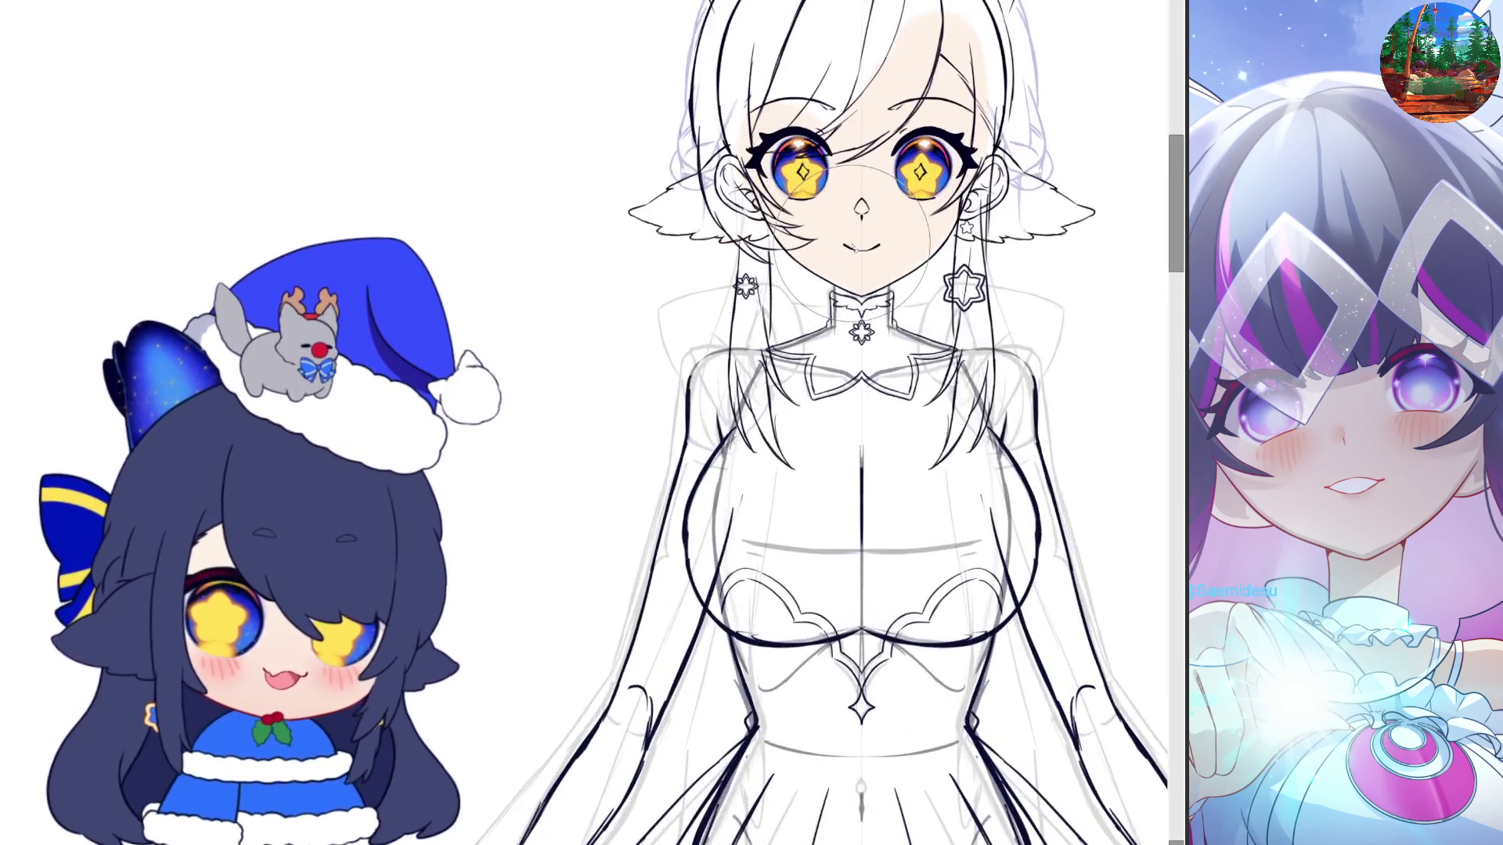
pyautogui.scroll(2, 854, 247)
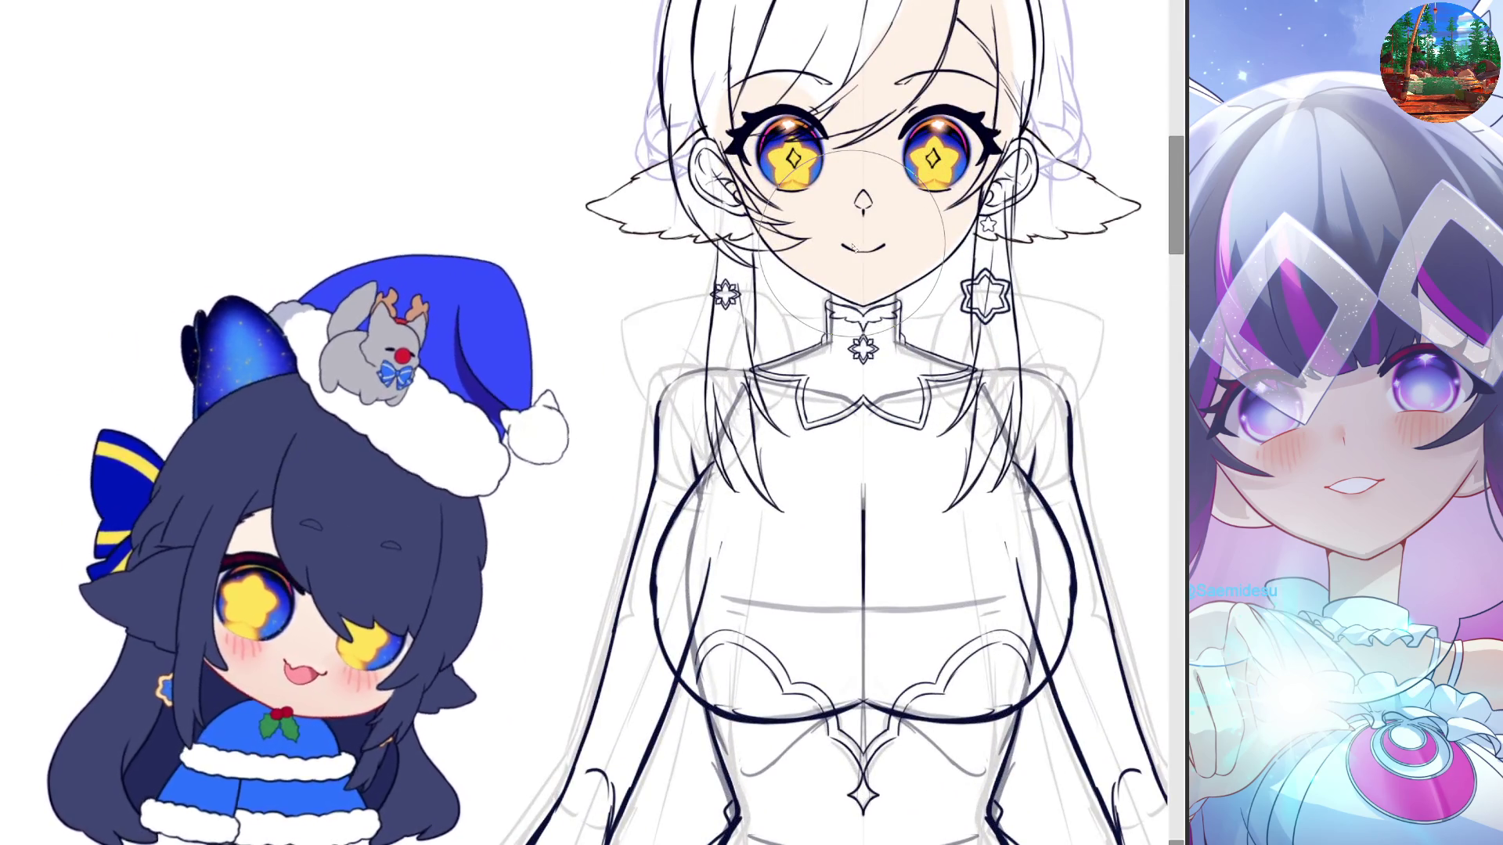
pyautogui.hotkey('ctrl', 'z')
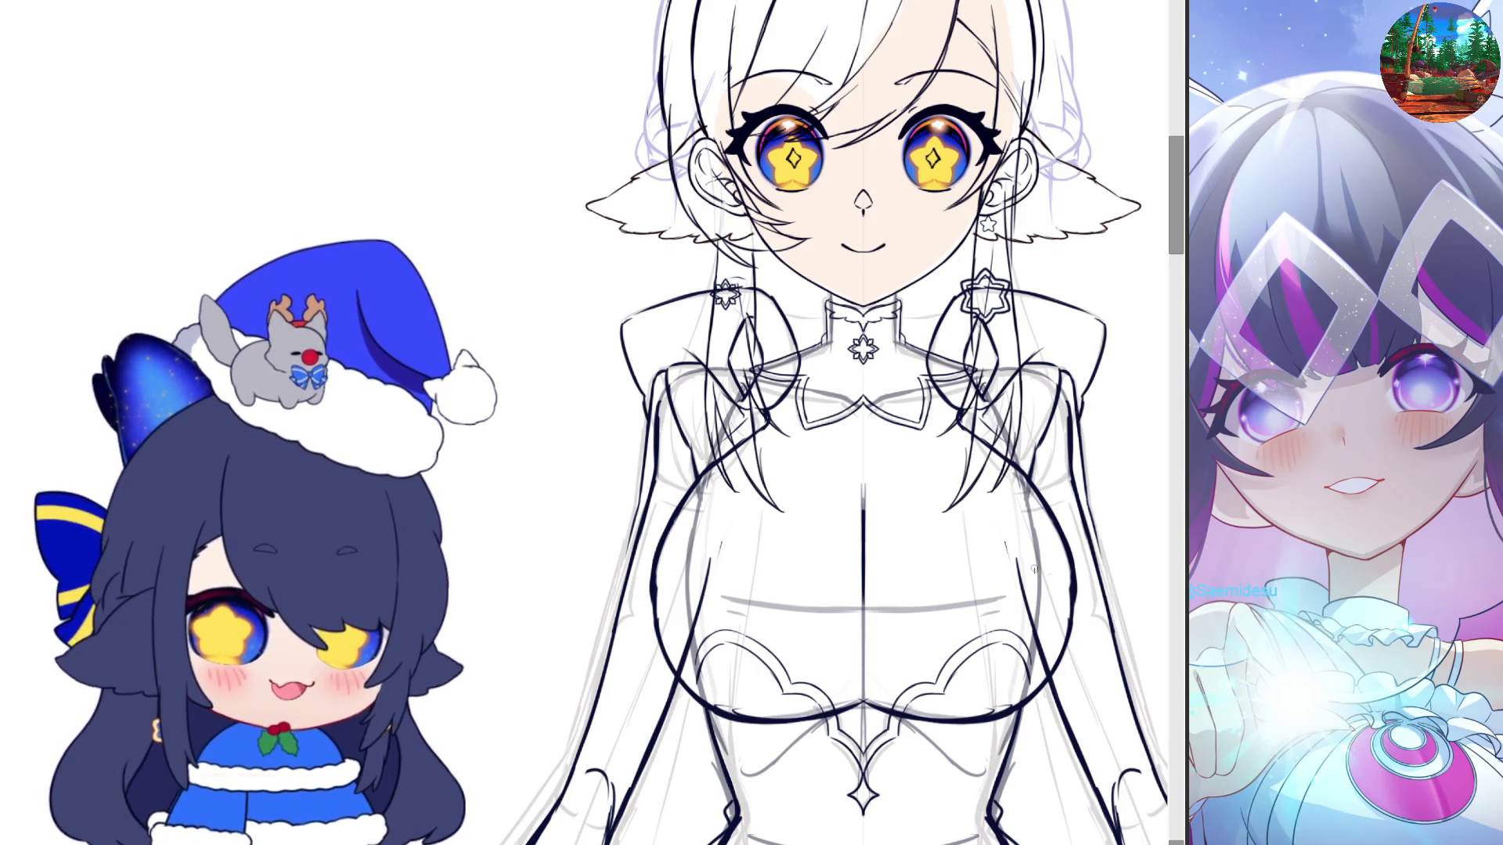
pyautogui.scroll(-3, 1029, 602)
# Draw the mirrored hood curve beside the head and zoom out to see the figure
pyautogui.scroll(3, 925, 461)
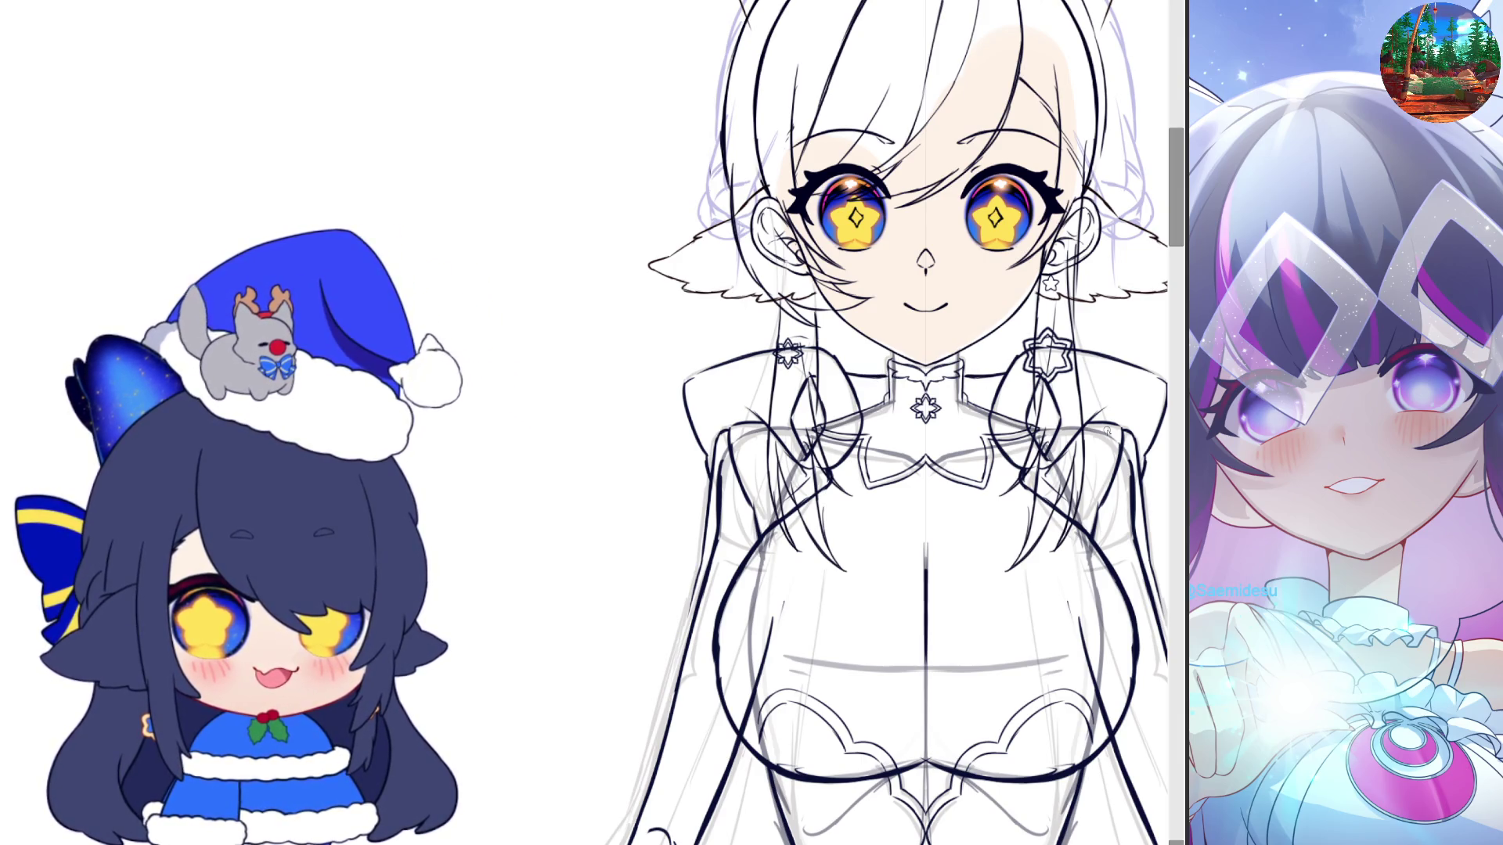
pyautogui.scroll(-2, 1107, 431)
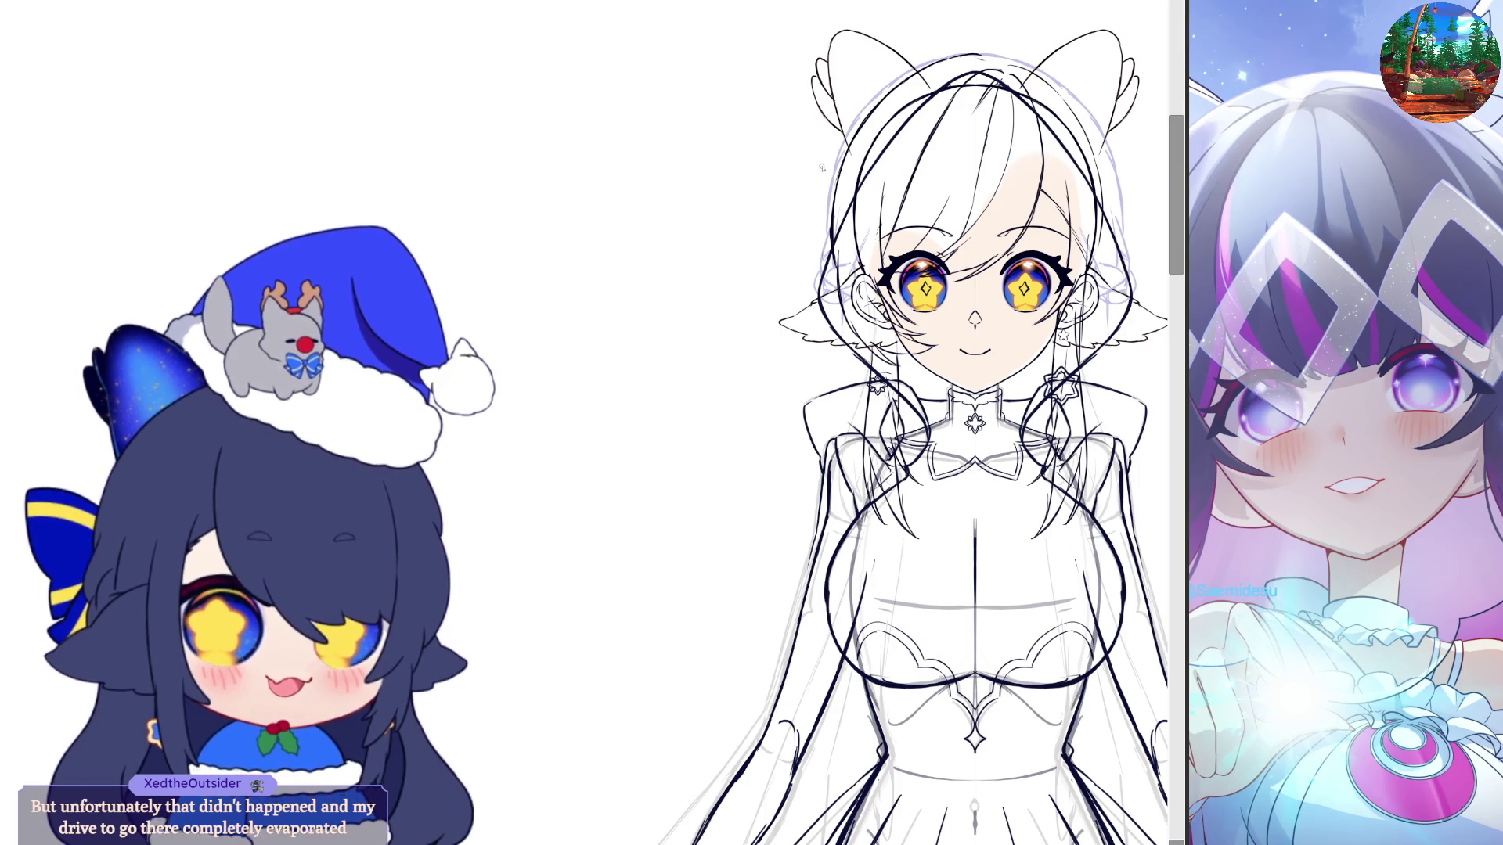
pyautogui.moveTo(789, 259)
pyautogui.mouseDown()
pyautogui.moveTo(822, 166)
pyautogui.moveTo(885, 72)
pyautogui.mouseUp()
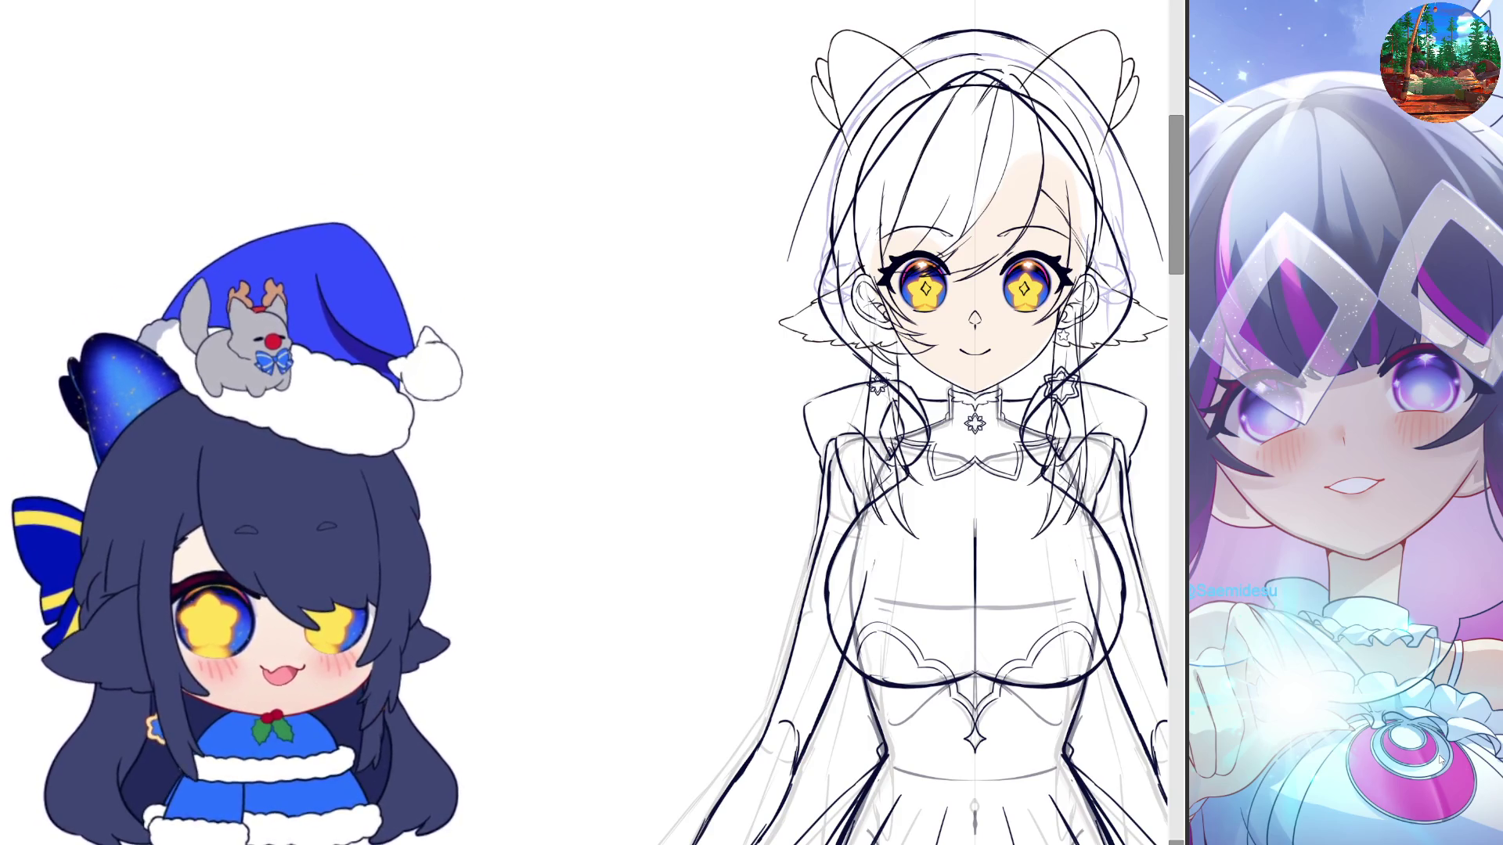
pyautogui.hotkey('ctrl', '-')
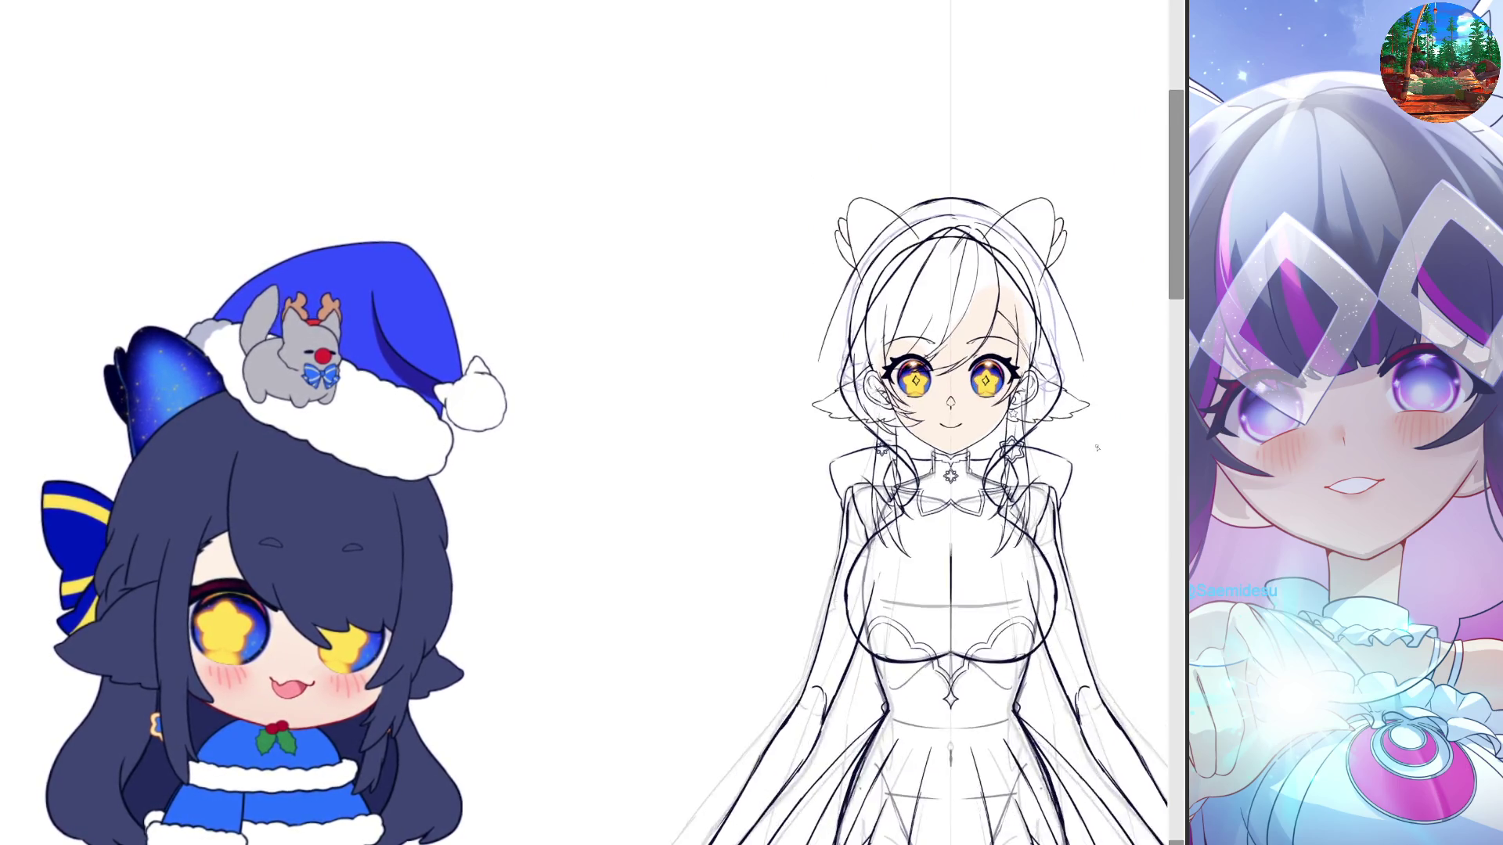
pyautogui.scroll(1, 1127, 443)
pyautogui.scroll(-1, 1086, 447)
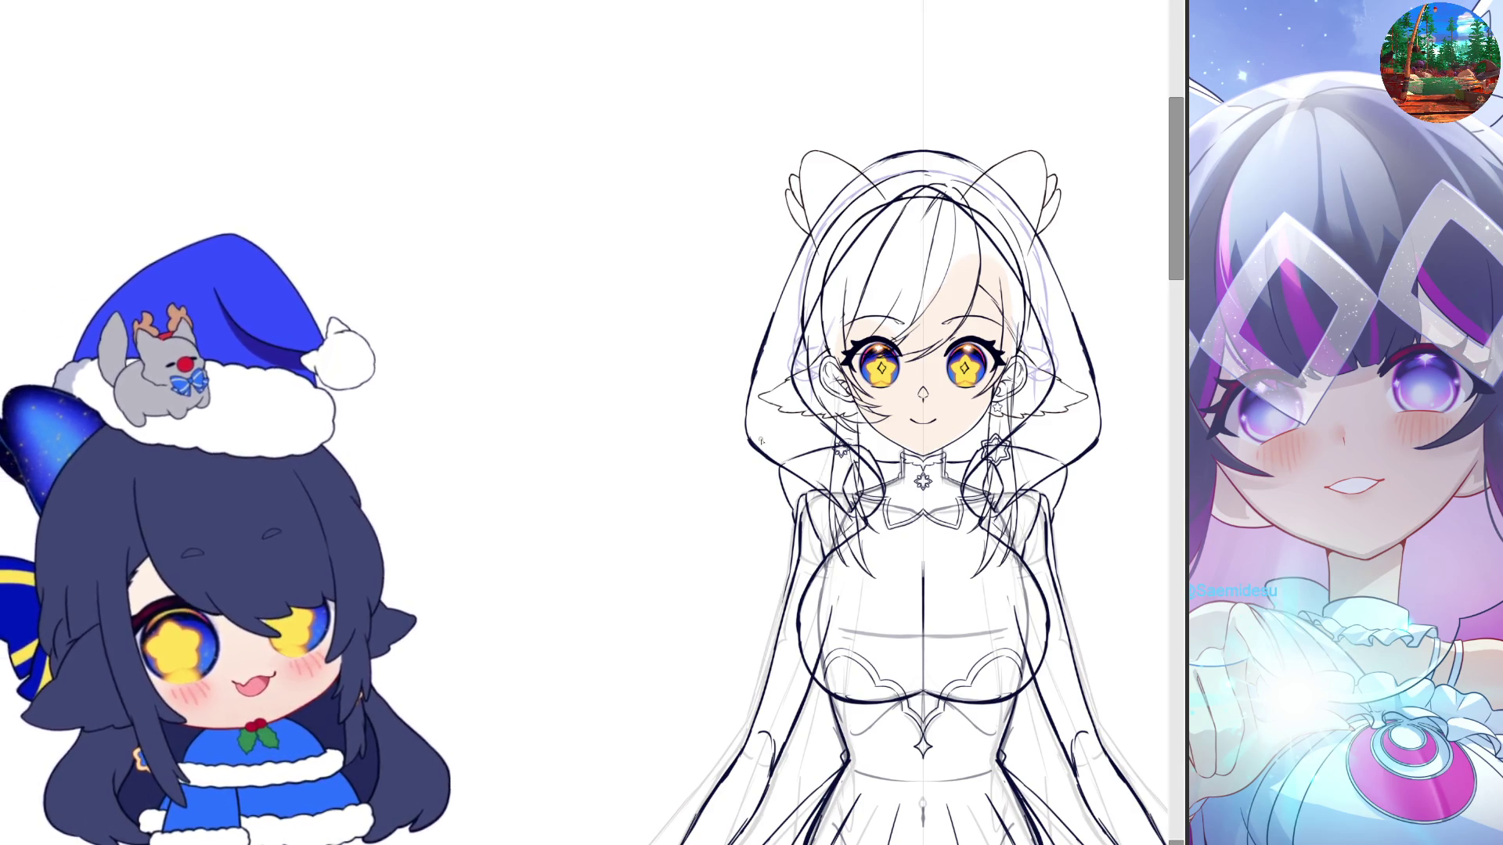
pyautogui.moveTo(794, 473); pyautogui.dragTo(746, 421)
pyautogui.hotkey('ctrl', 'z')
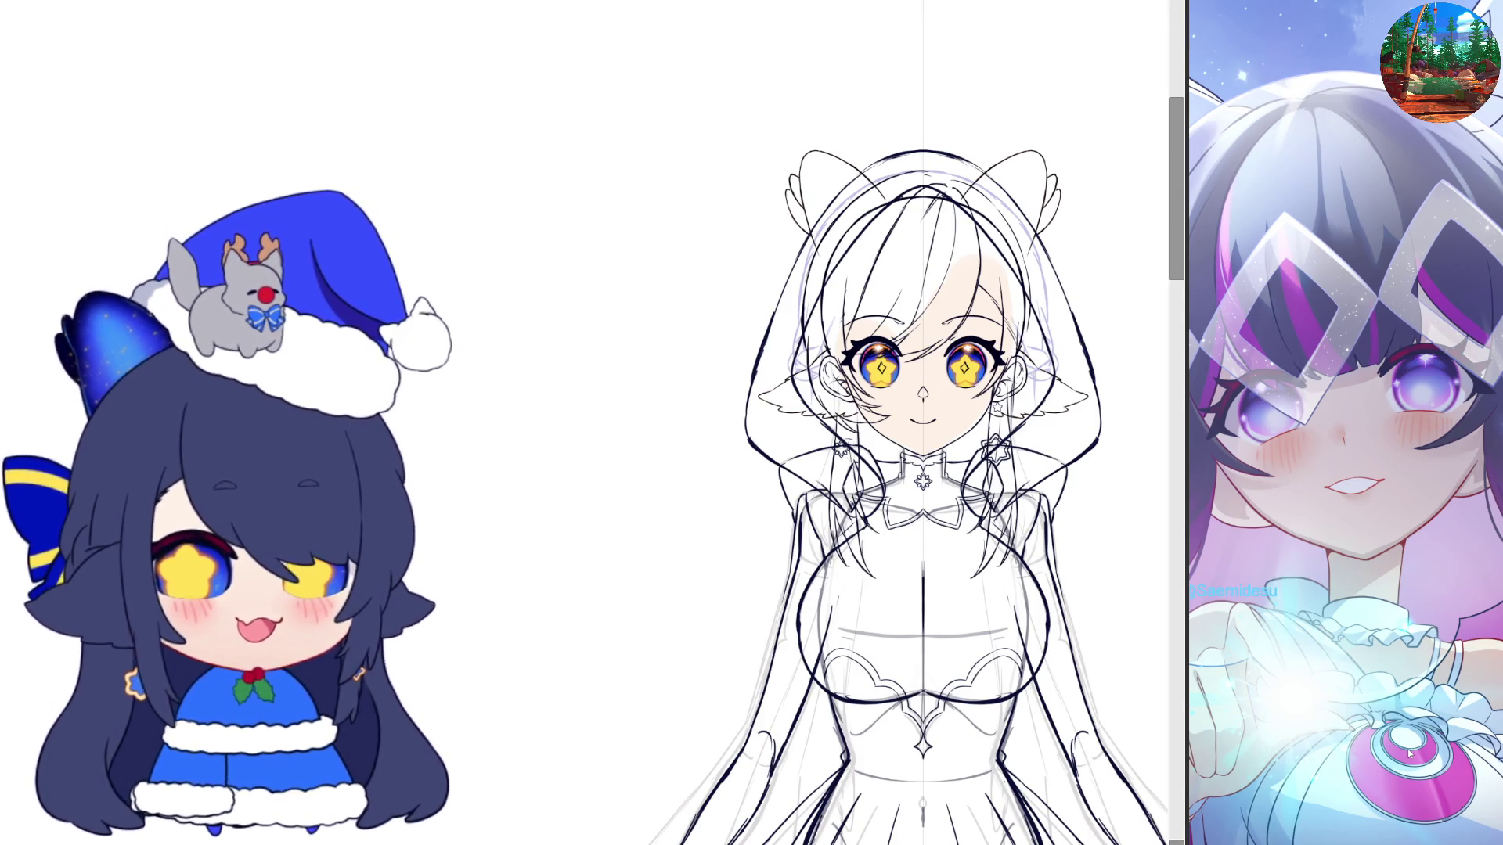
pyautogui.scroll(-1, 1088, 573)
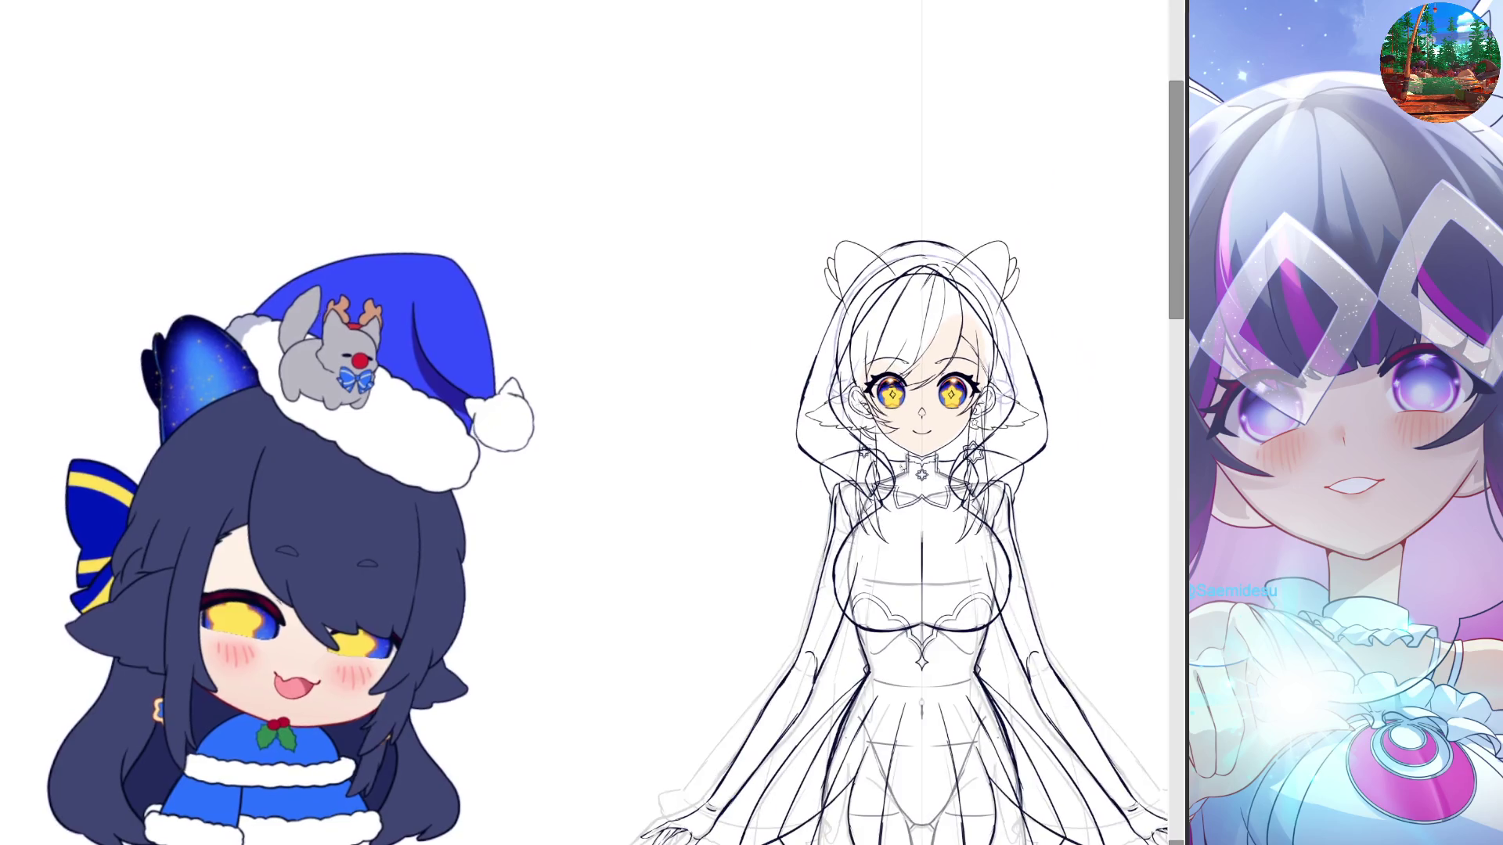
pyautogui.scroll(-1, 1088, 573)
pyautogui.hscroll(5, 796, 307)
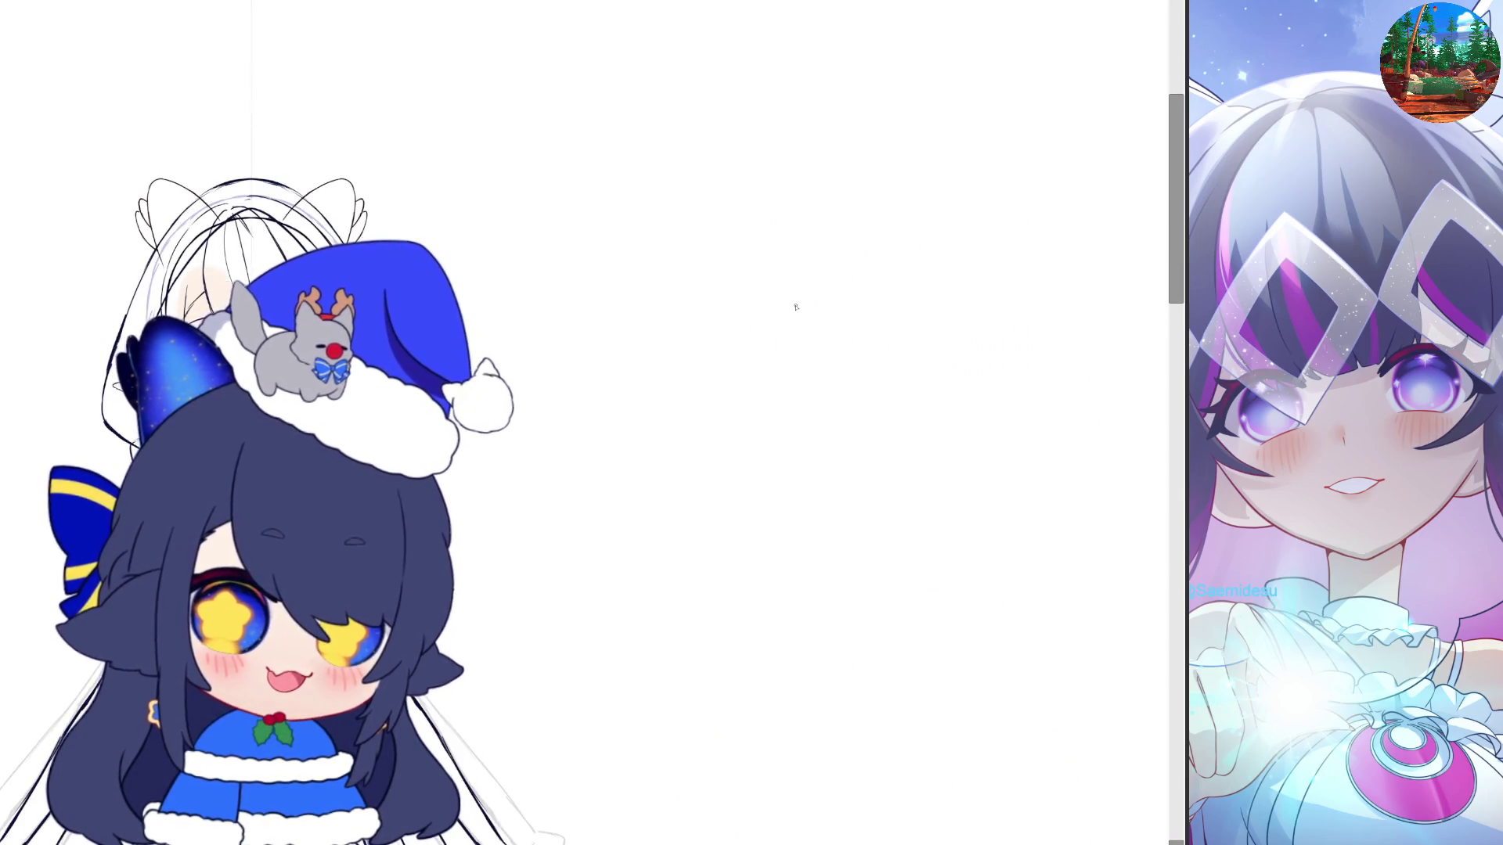
pyautogui.hscroll(-5, 795, 307)
pyautogui.scroll(-1, 674, 345)
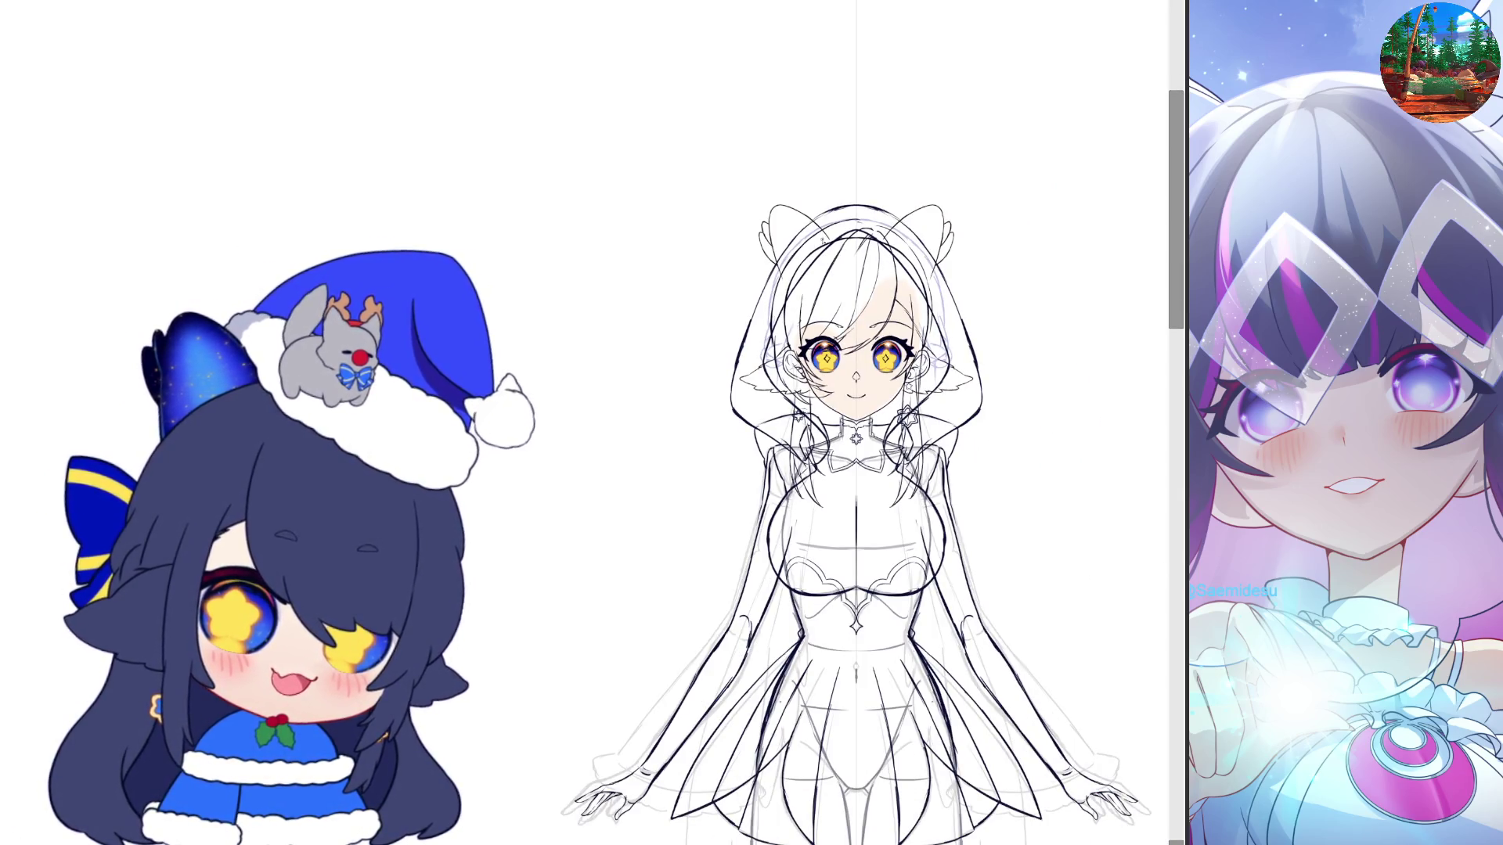
# Ink mirrored cat-ear outlines and inner-ear detail lines on both sides of the head
pyautogui.scroll(1, 820, 219)
pyautogui.scroll(1, 819, 220)
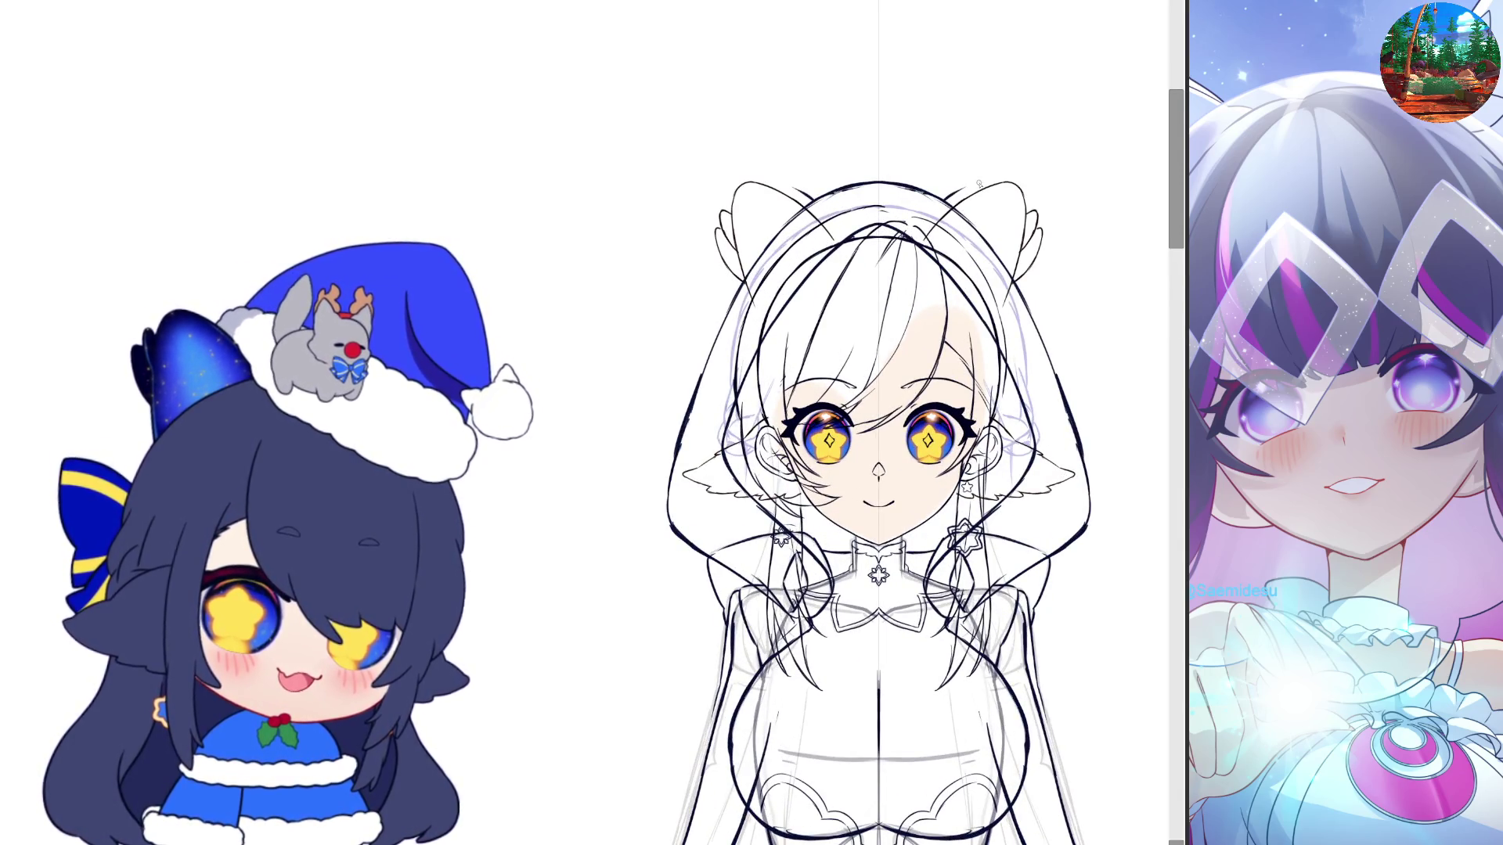
pyautogui.moveTo(958, 191)
pyautogui.mouseDown()
pyautogui.moveTo(999, 167)
pyautogui.moveTo(1030, 181)
pyautogui.moveTo(1038, 318)
pyautogui.mouseUp()
pyautogui.moveTo(1020, 168); pyautogui.dragTo(996, 194)
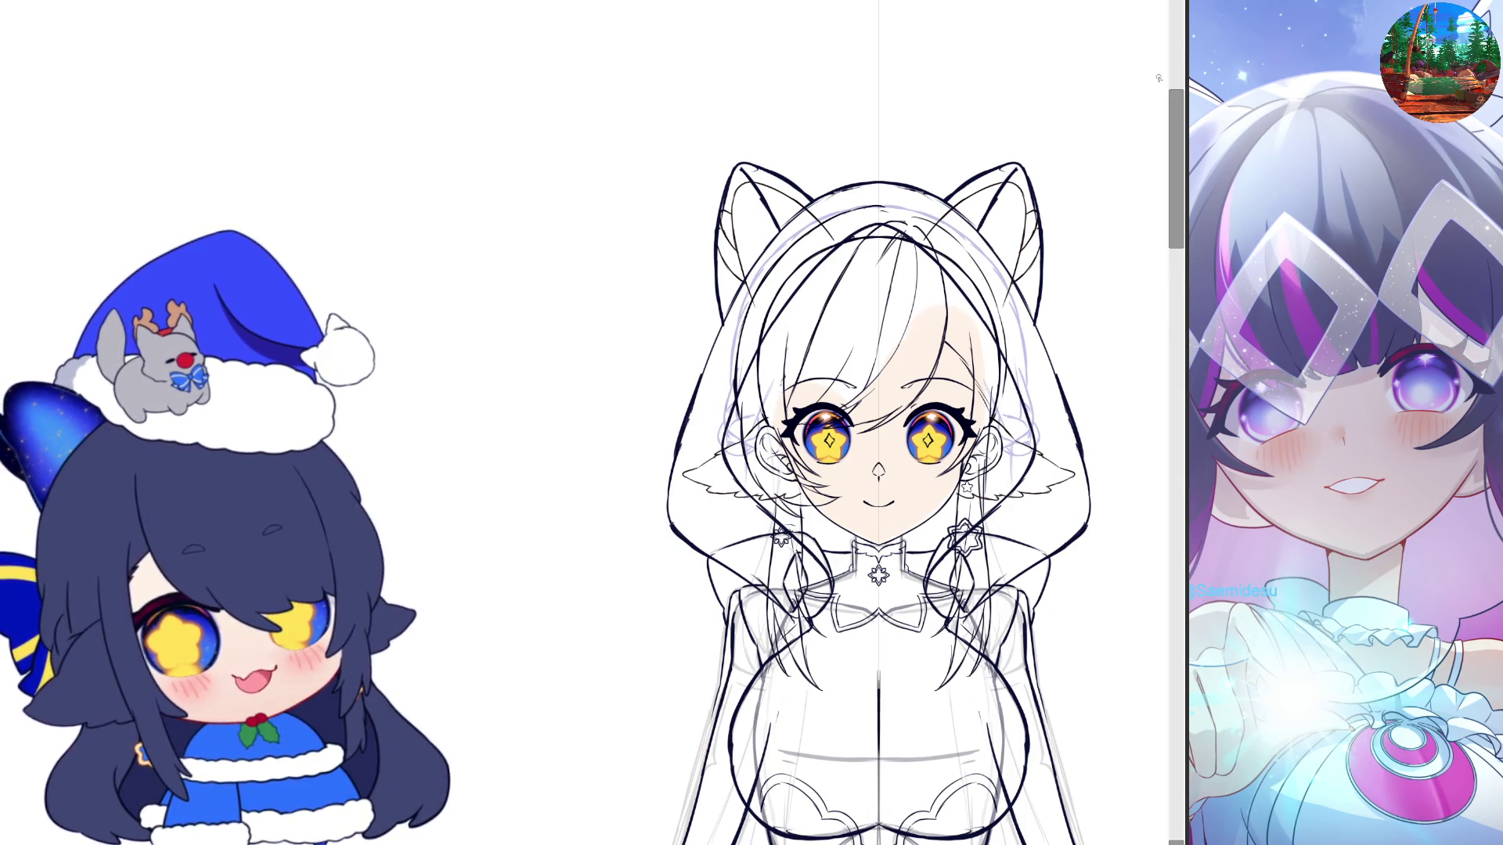
pyautogui.moveTo(1182, 215)
pyautogui.mouseDown()
pyautogui.moveTo(1182, 233)
pyautogui.moveTo(1182, 213)
pyautogui.mouseUp()
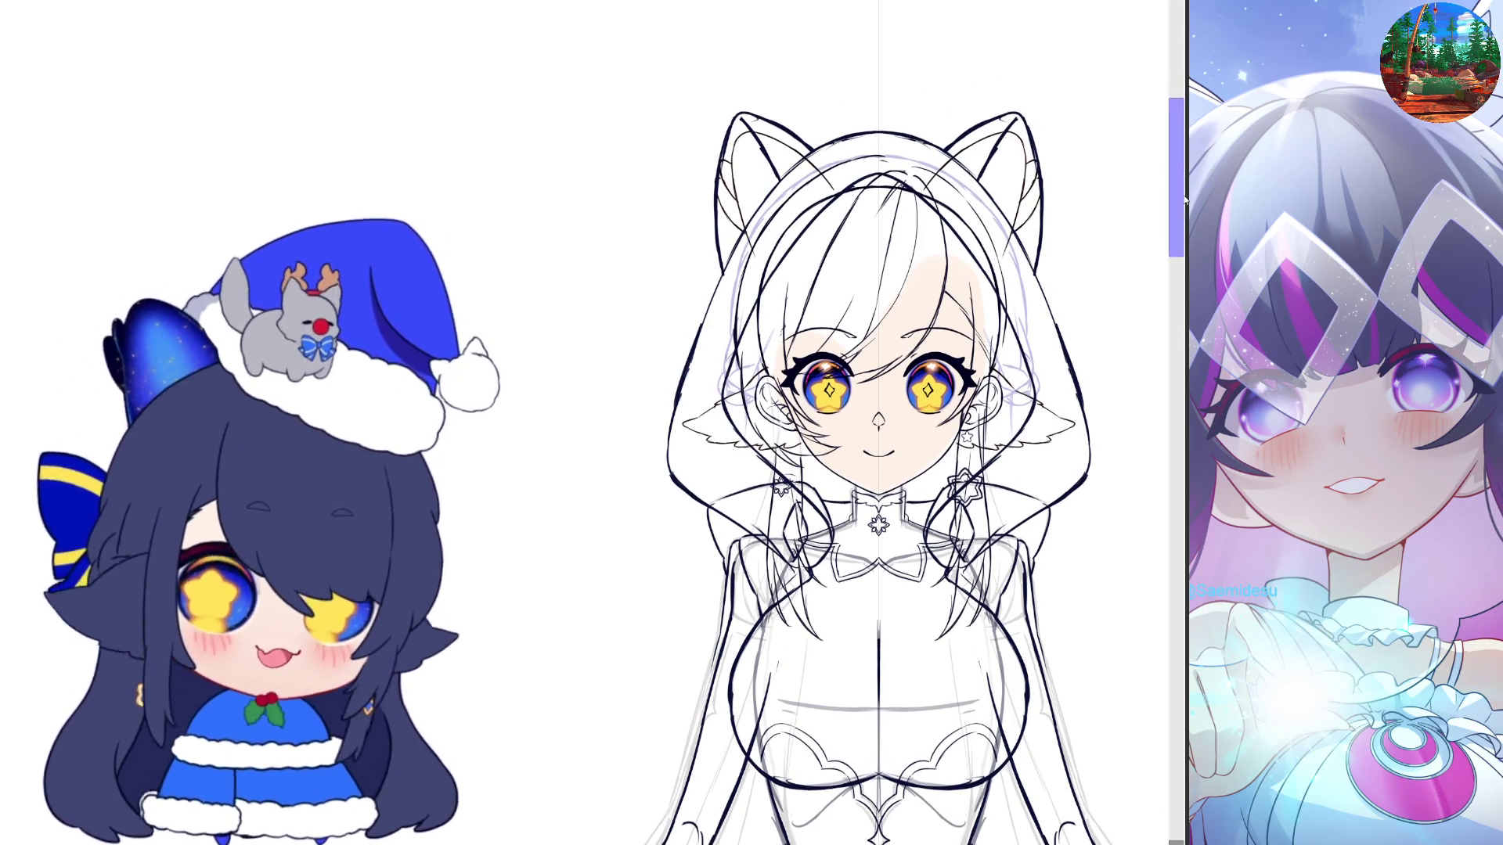
pyautogui.moveTo(1180, 213)
pyautogui.mouseDown()
pyautogui.moveTo(1173, 316)
pyautogui.moveTo(1178, 274)
pyautogui.mouseUp()
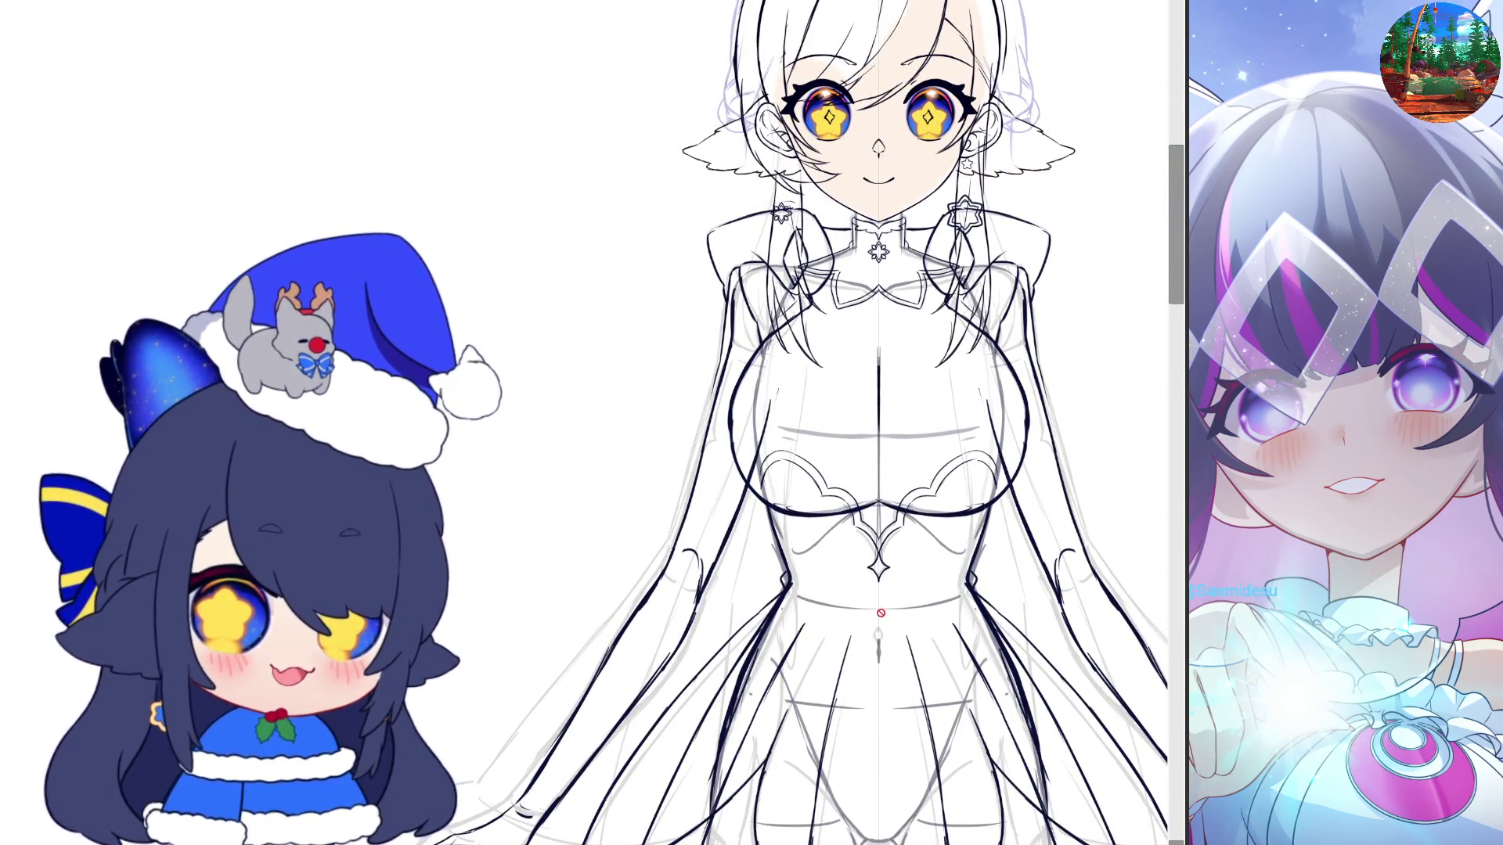
pyautogui.hotkey('ctrl', '-')
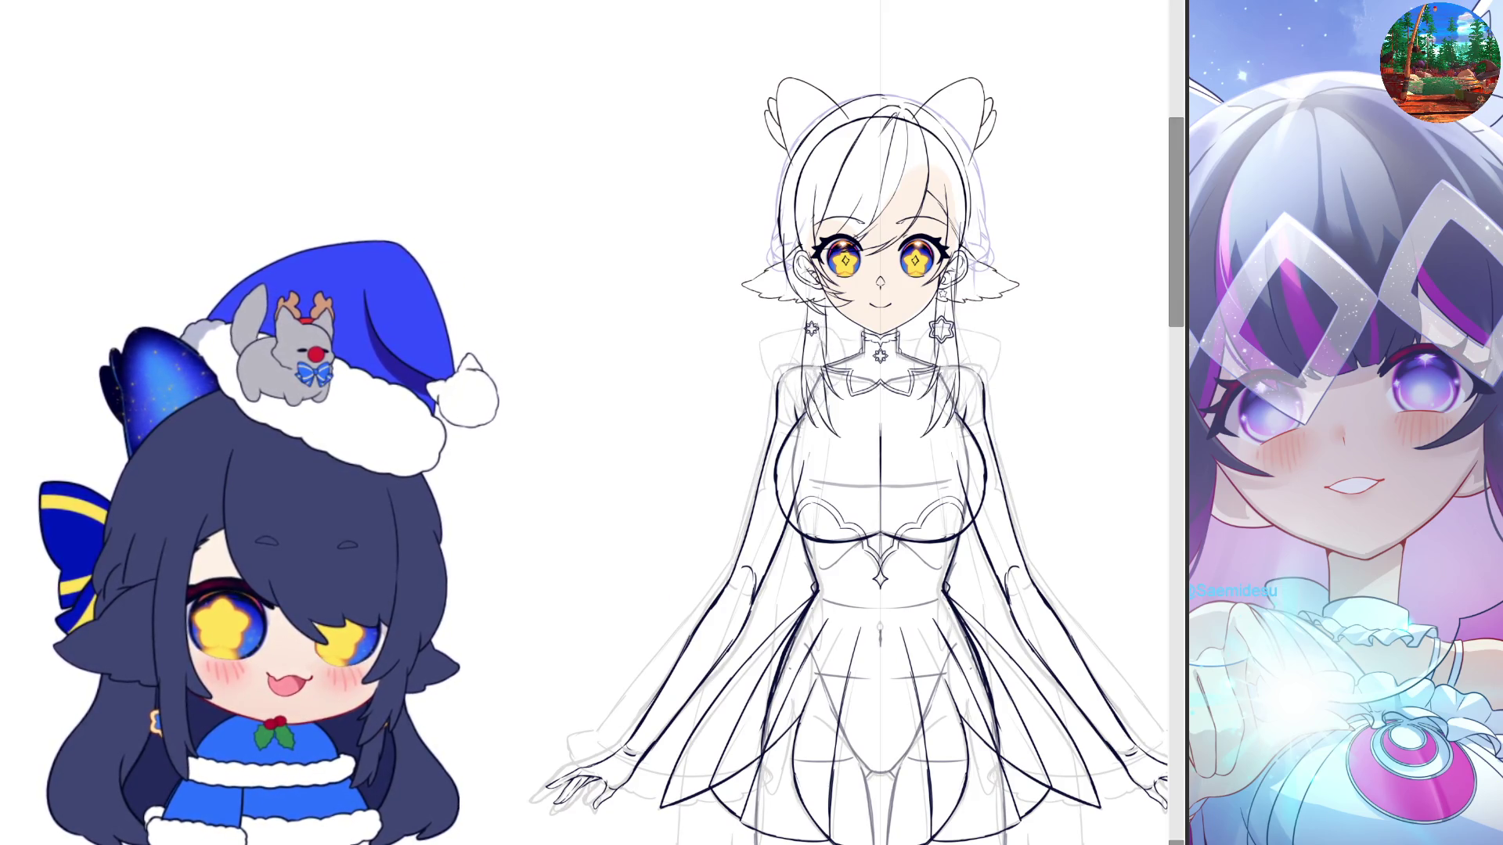
pyautogui.hotkey('ctrl', '-')
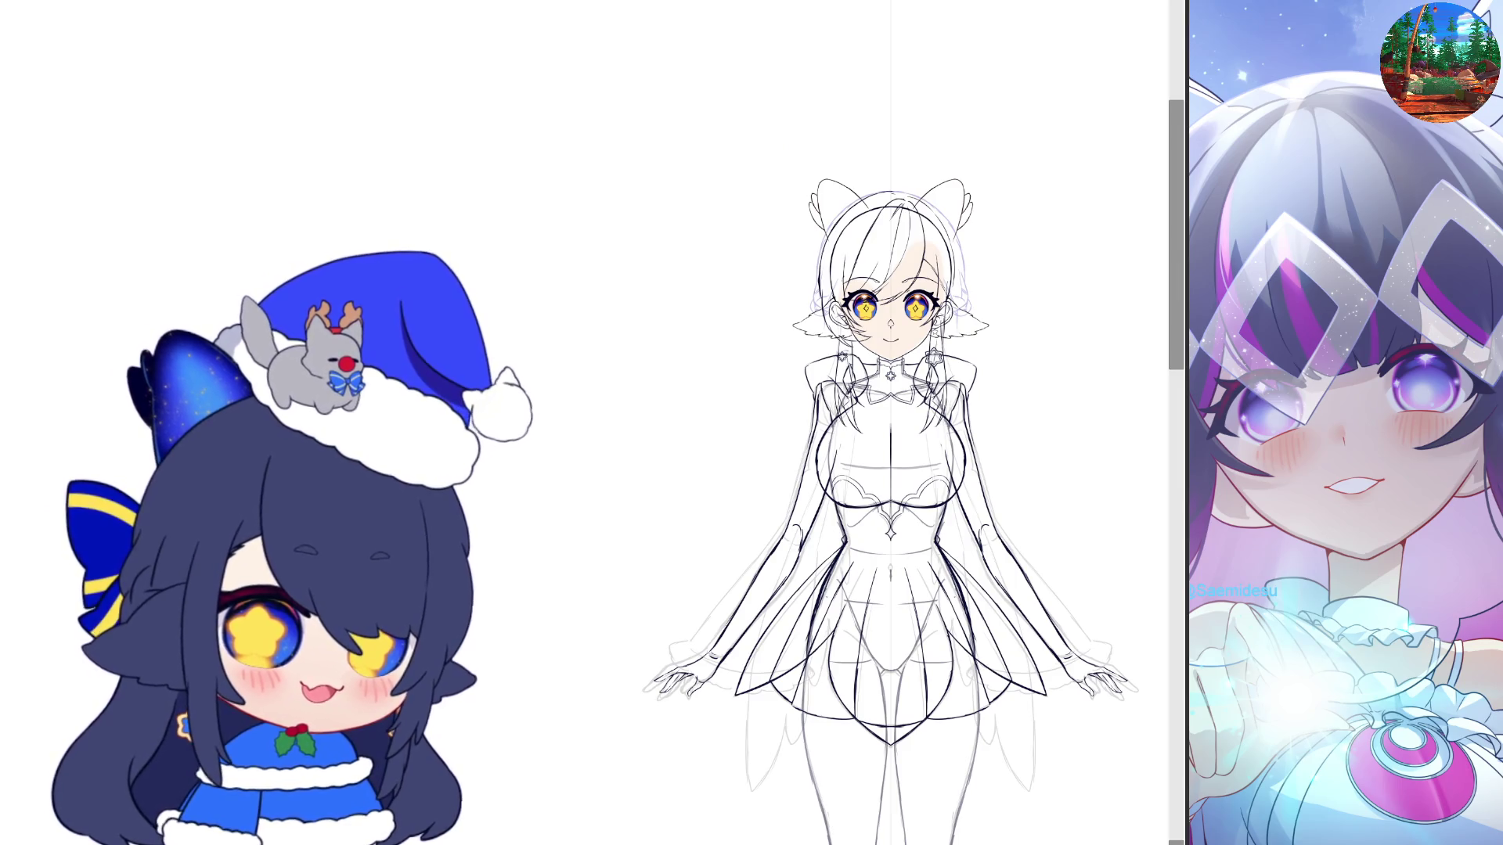
pyautogui.hotkey('ctrl', '-')
pyautogui.scroll(2, 963, 693)
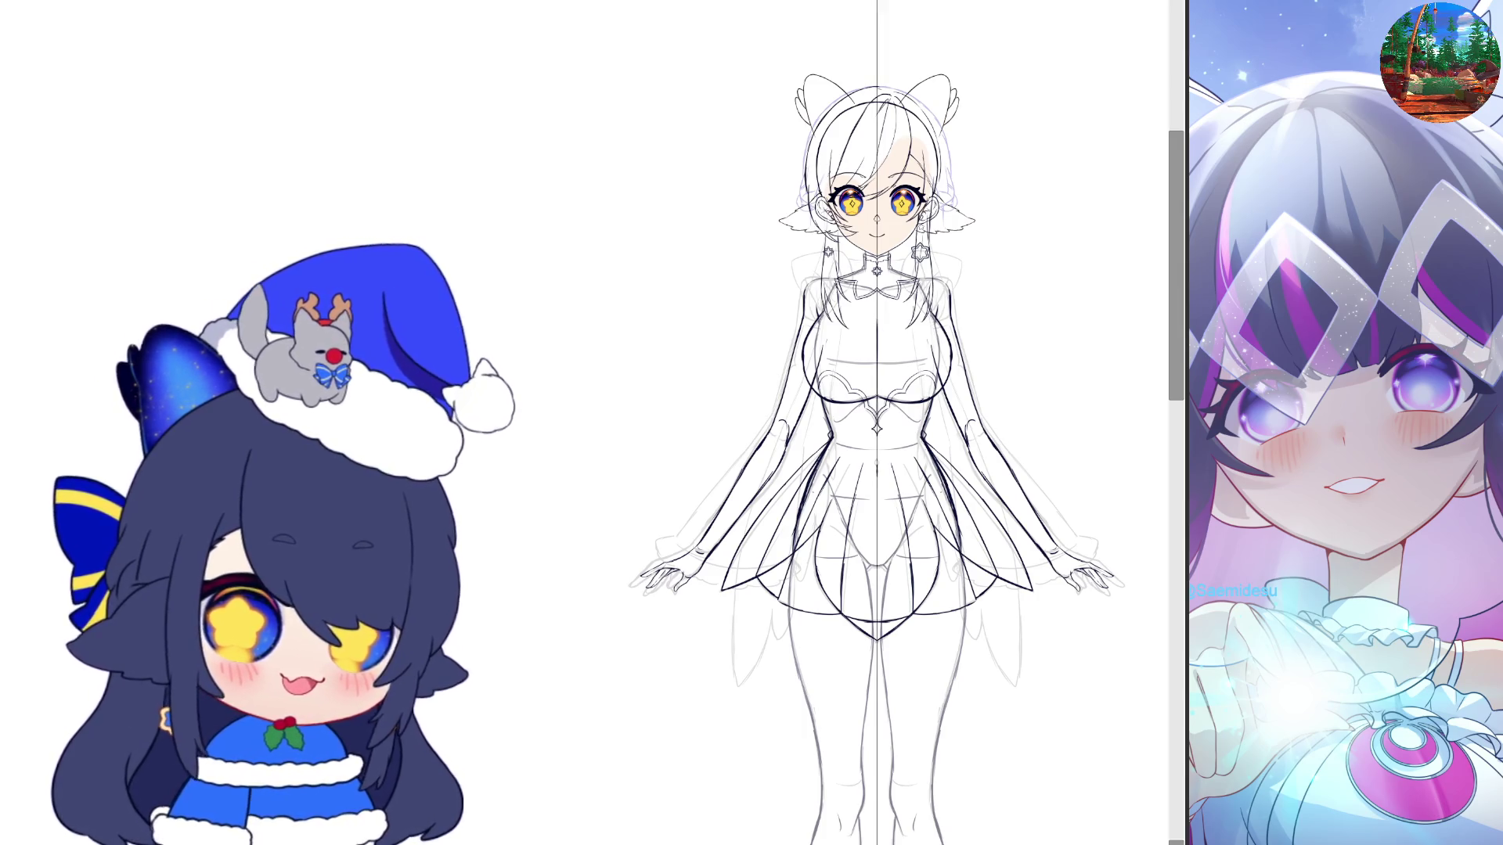
pyautogui.scroll(-2, 975, 674)
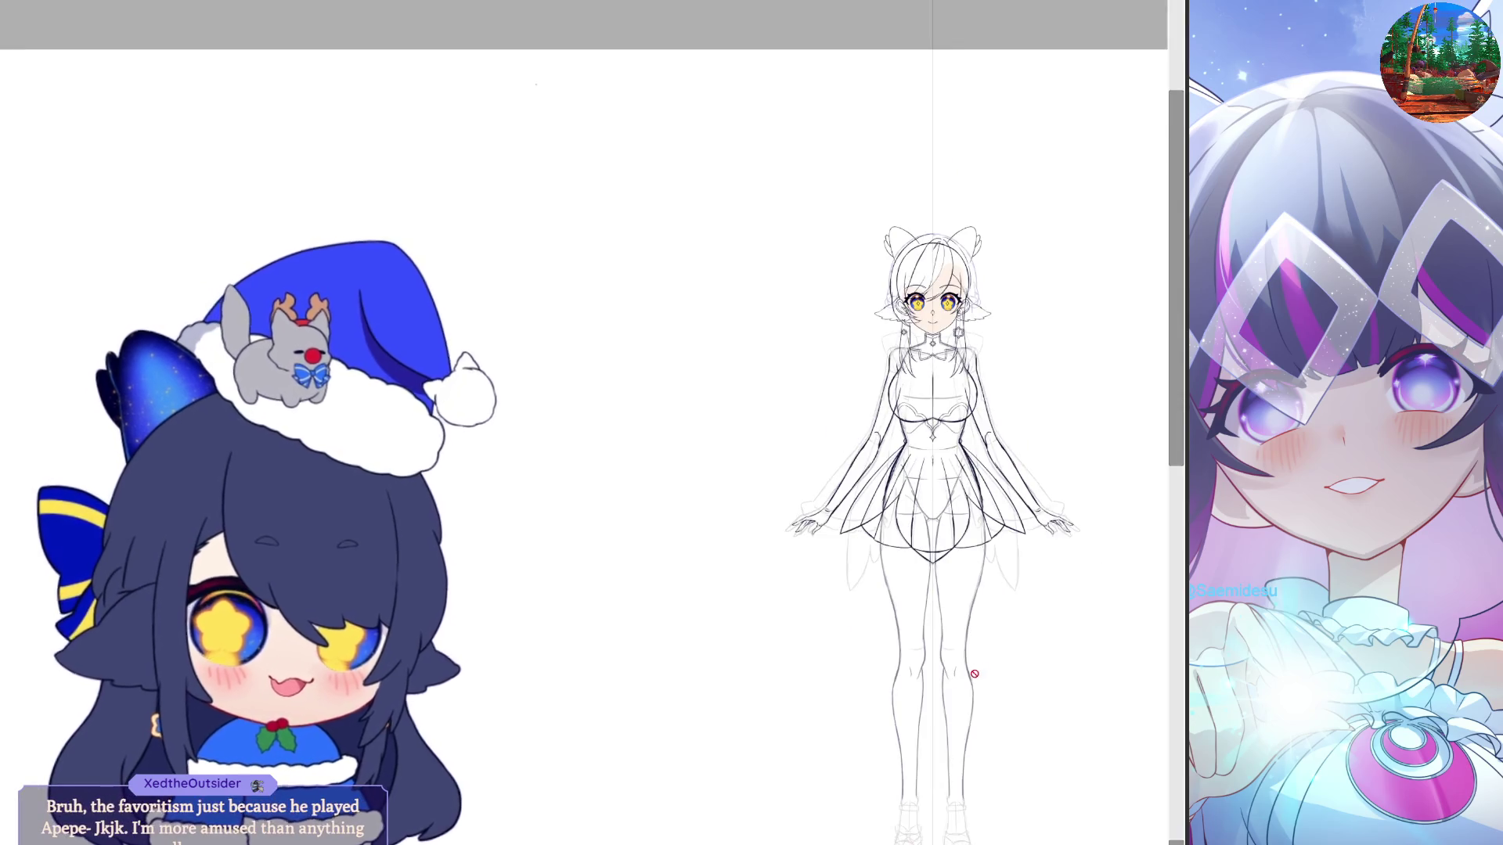
pyautogui.scroll(1, 975, 674)
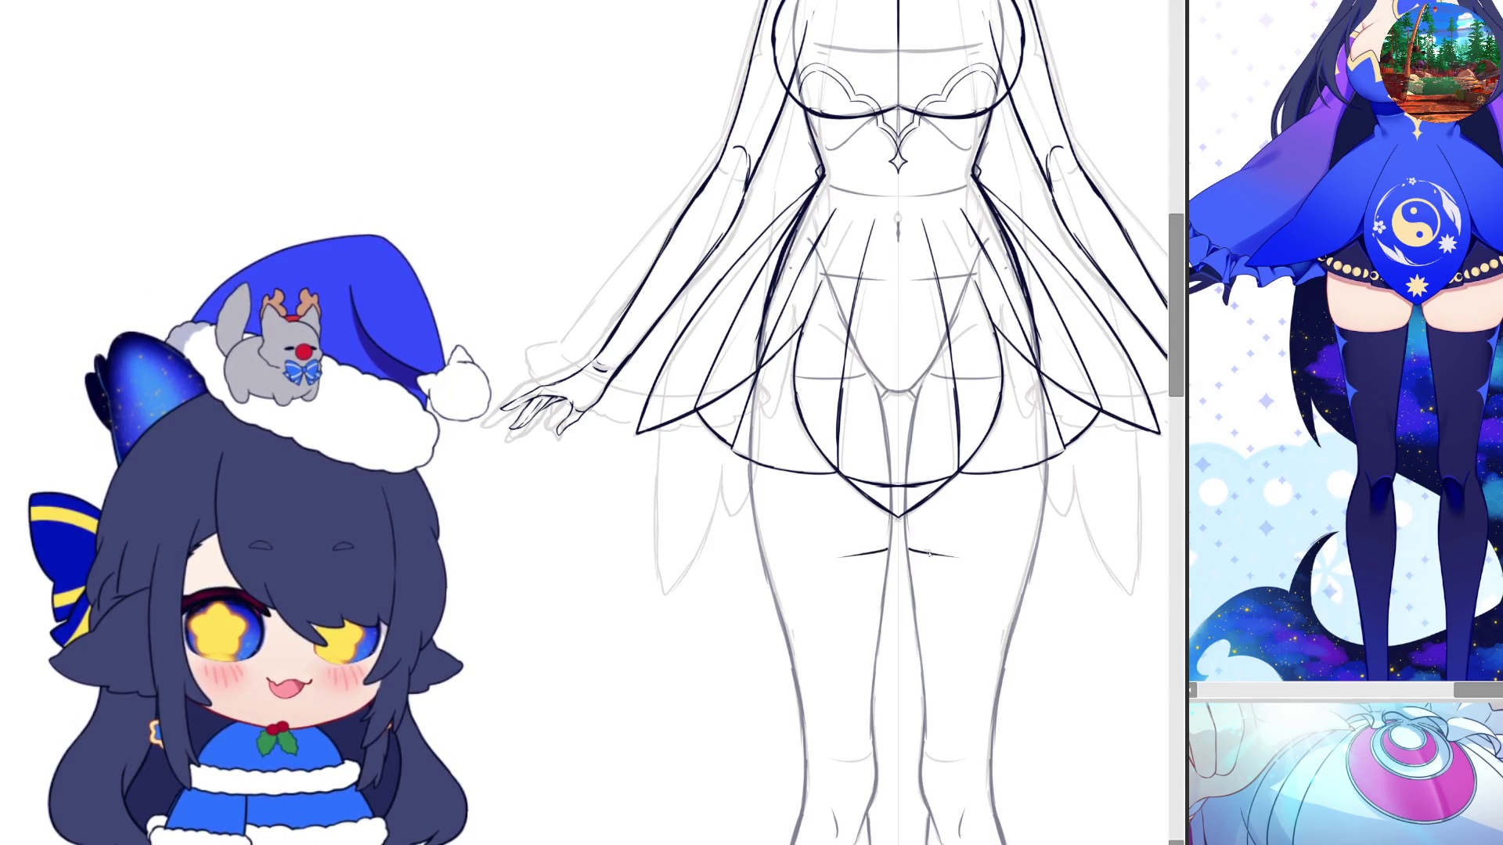
pyautogui.moveTo(794, 563)
pyautogui.mouseDown()
pyautogui.moveTo(889, 551)
pyautogui.moveTo(1004, 563)
pyautogui.mouseUp()
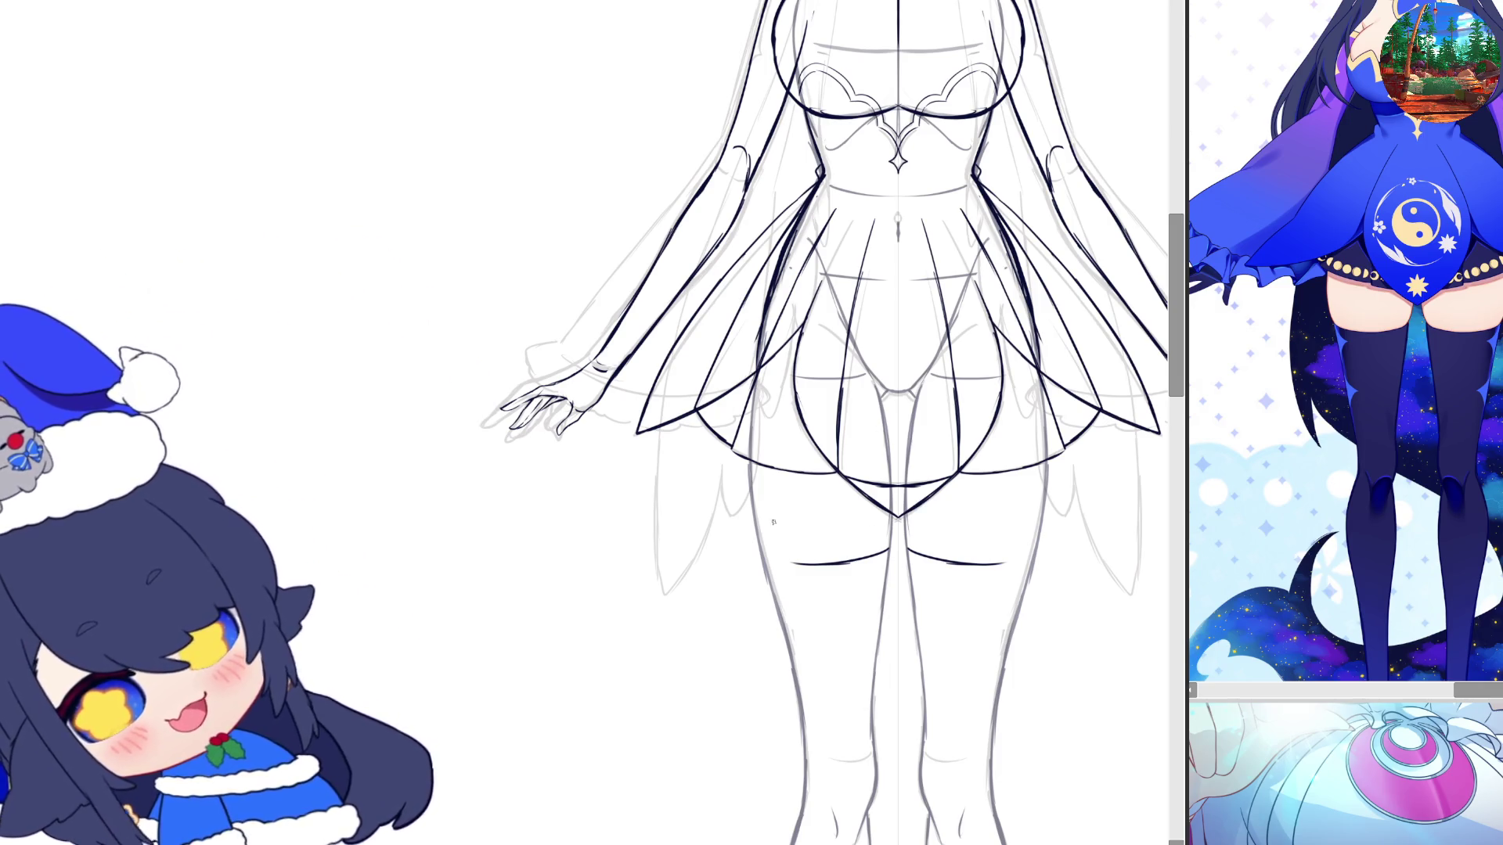
# Delete the two new stocking-top strokes on the thighs, then undo to restore them
pyautogui.hotkey('ctrl', 't')
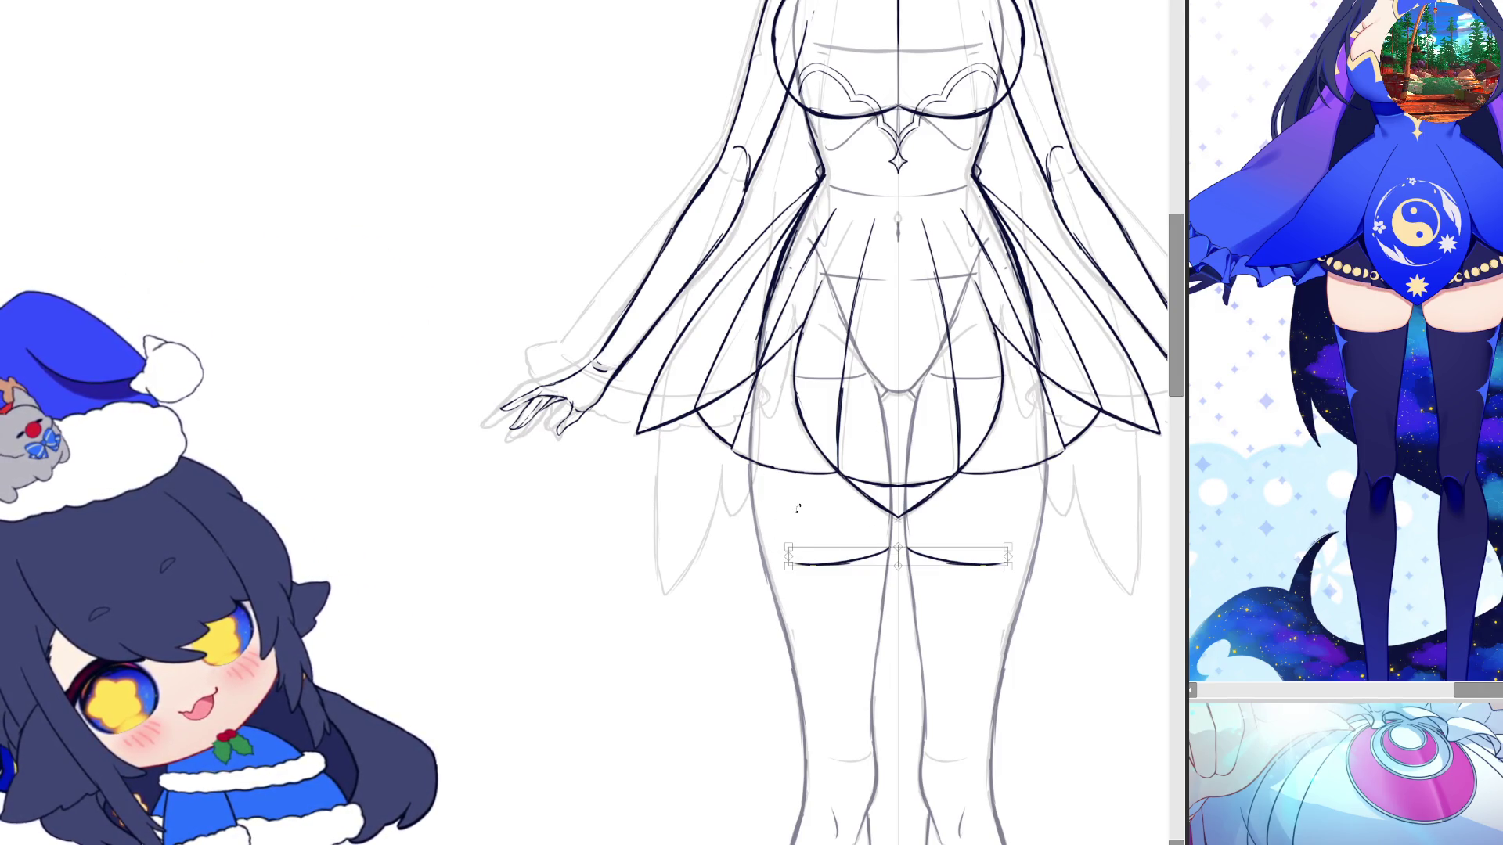
pyautogui.press('Delete')
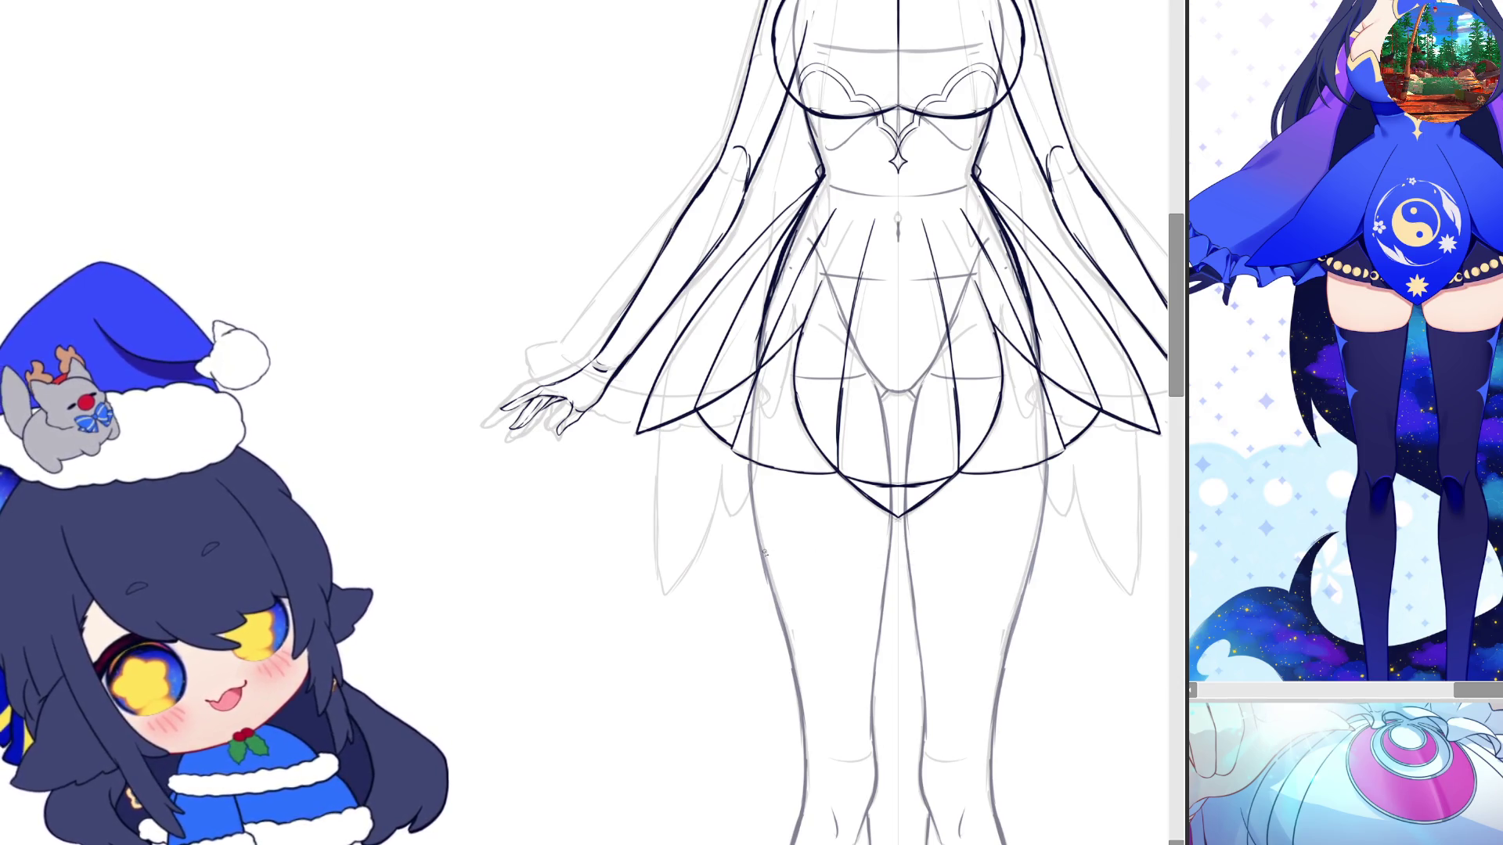
pyautogui.hotkey('ctrl', 'z')
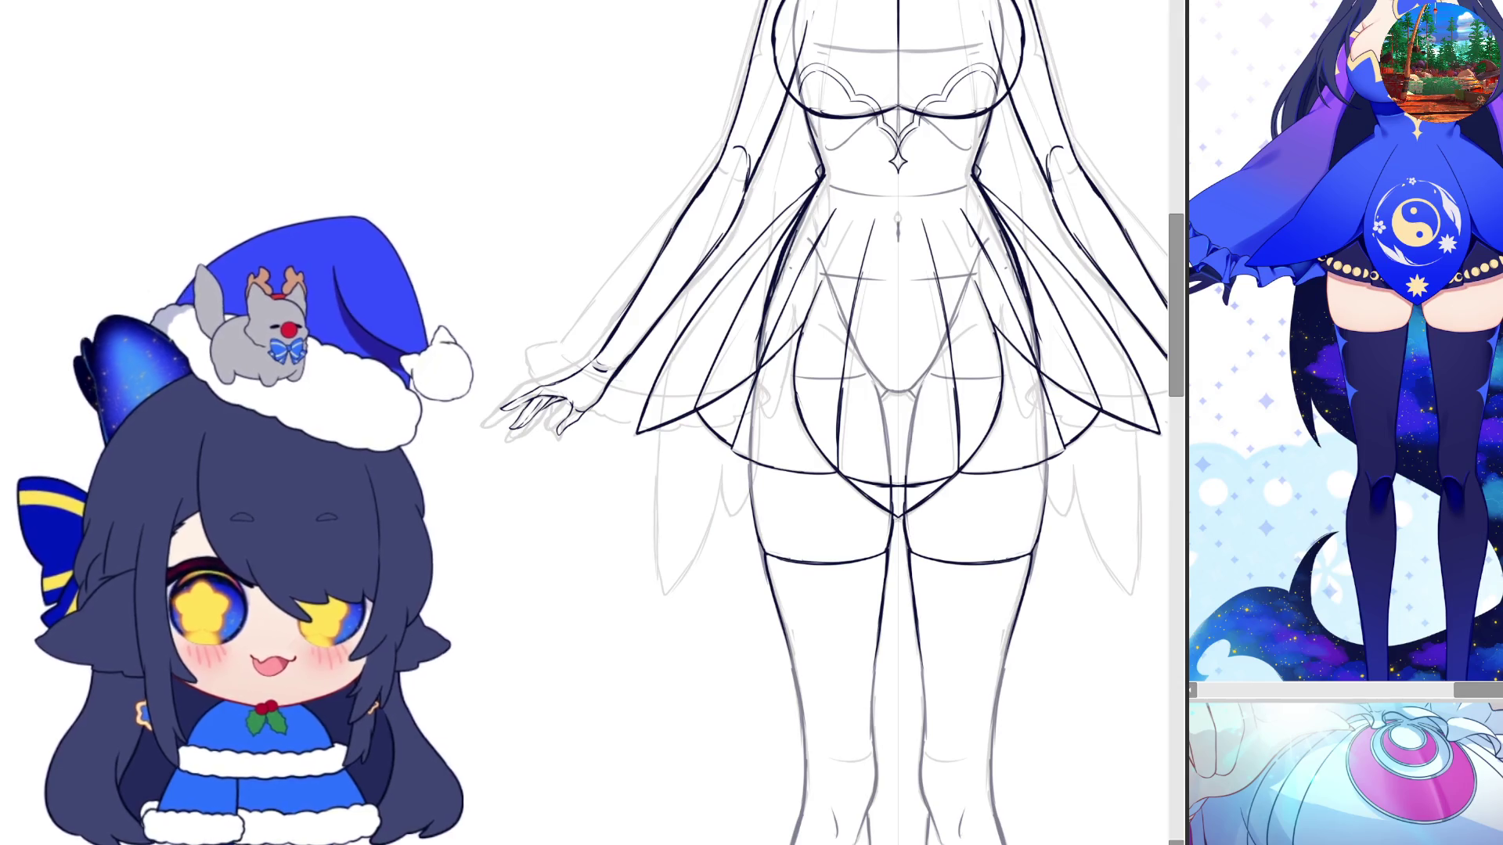
pyautogui.scroll(-3, 793, 402)
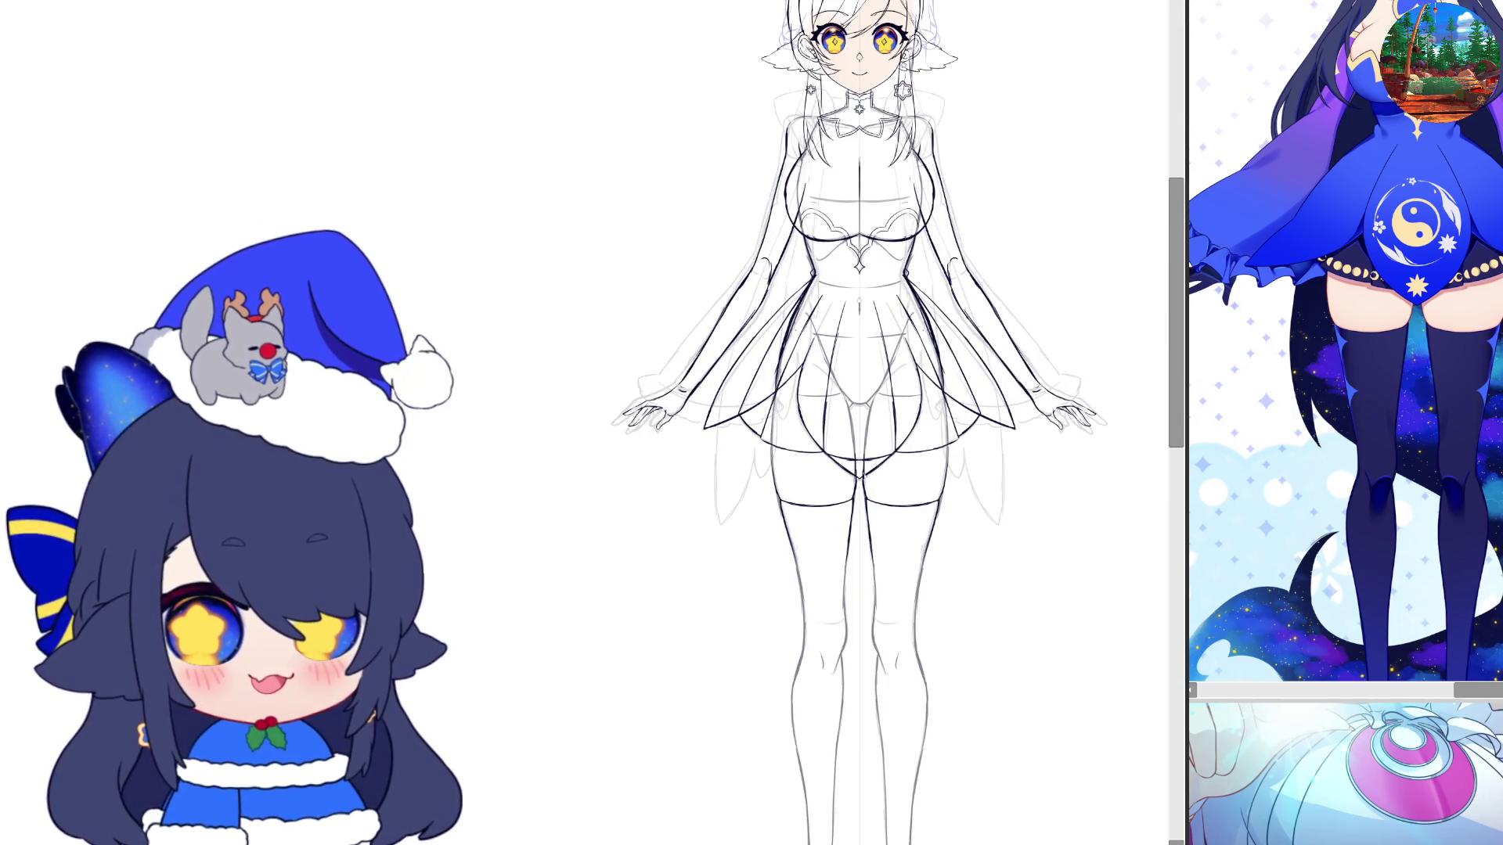
pyautogui.scroll(-1, 862, 590)
pyautogui.scroll(-1, 862, 590)
pyautogui.scroll(-1, 861, 589)
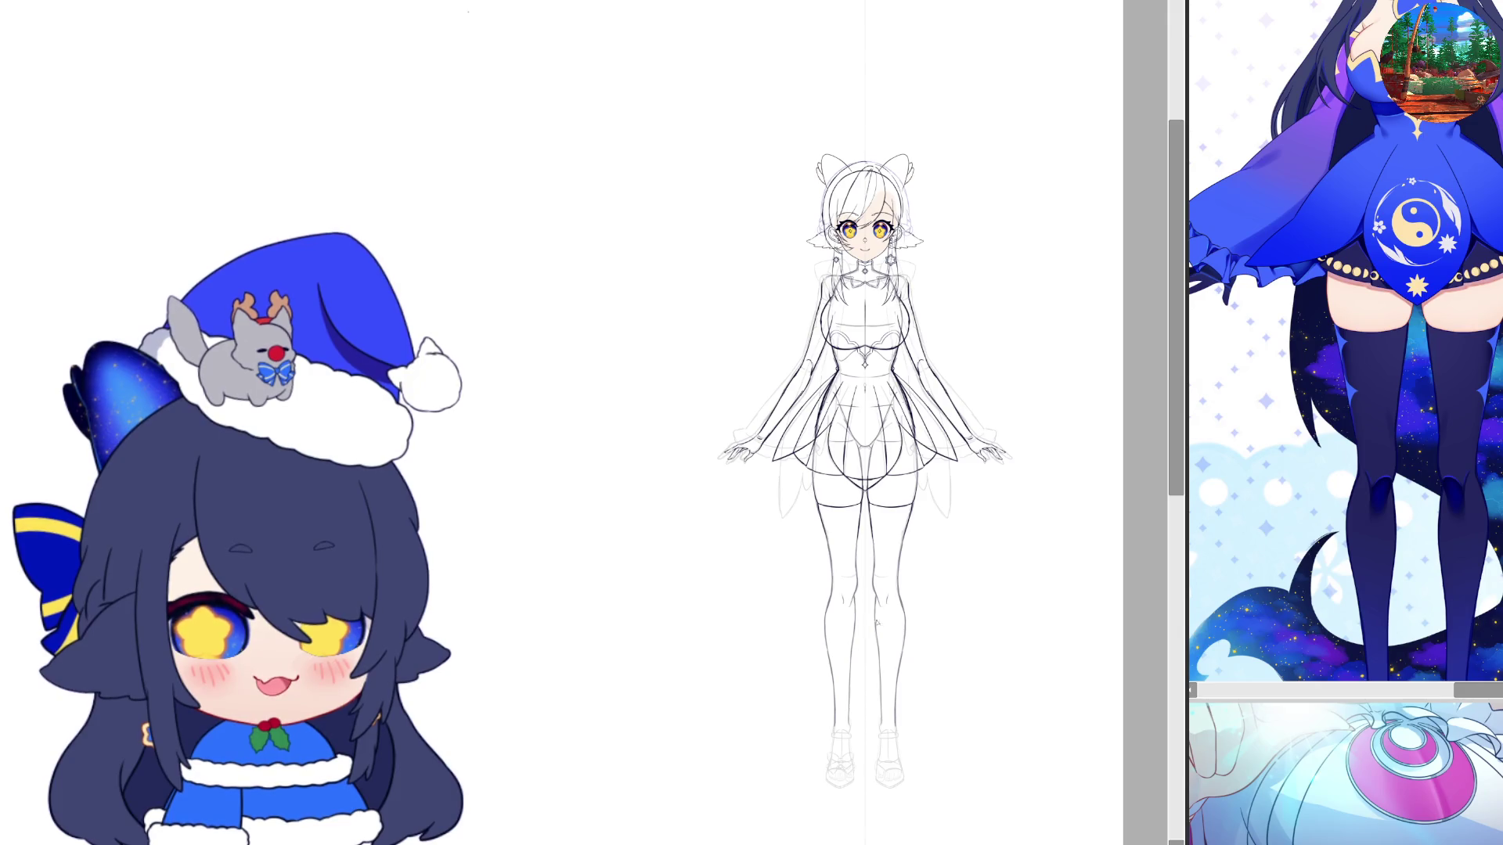
pyautogui.scroll(3, 861, 231)
pyautogui.scroll(1, 861, 231)
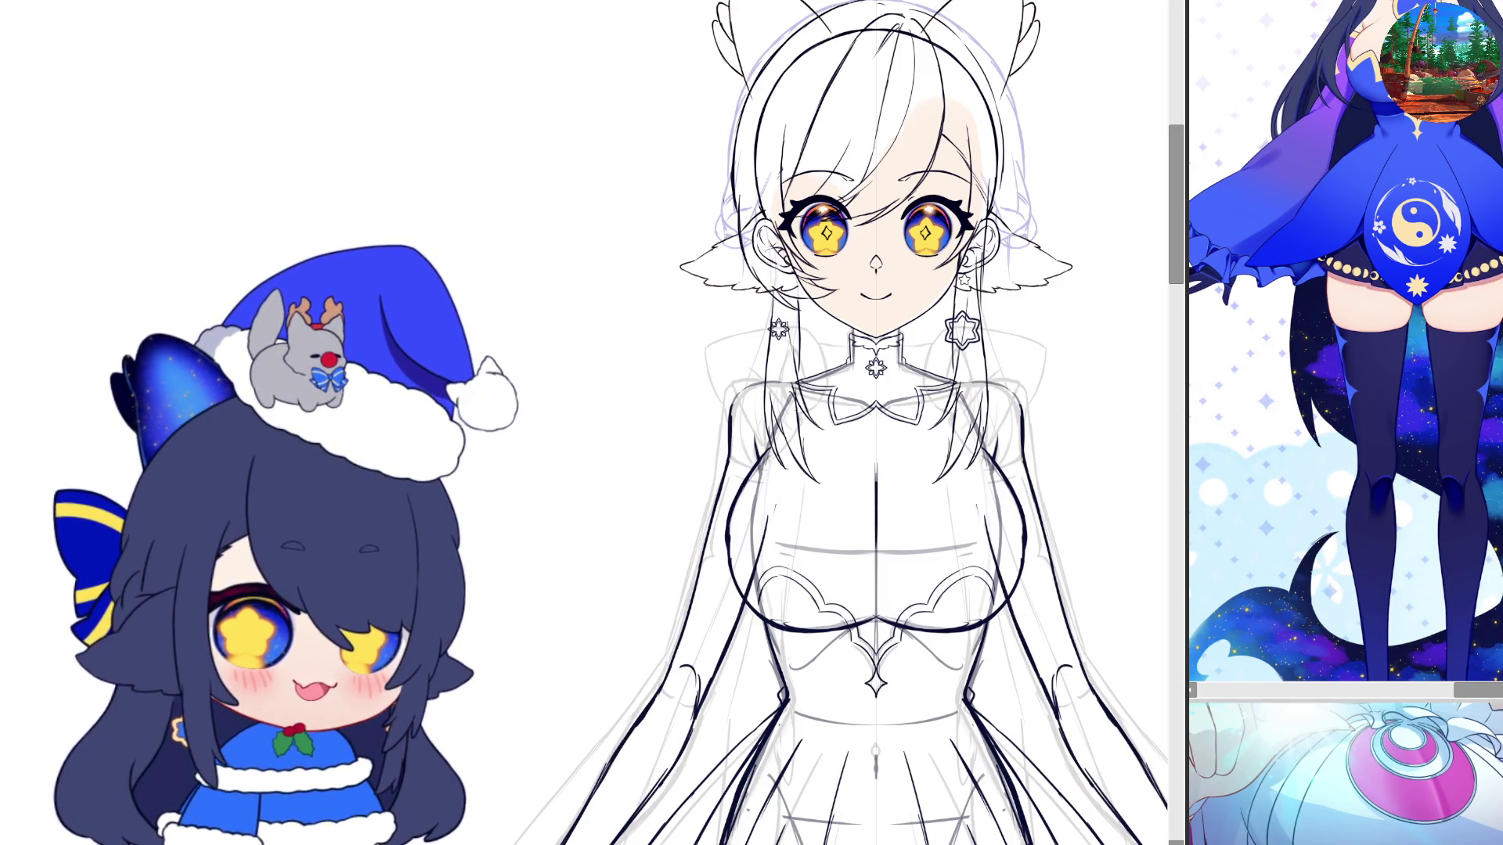
pyautogui.scroll(-3, 954, 571)
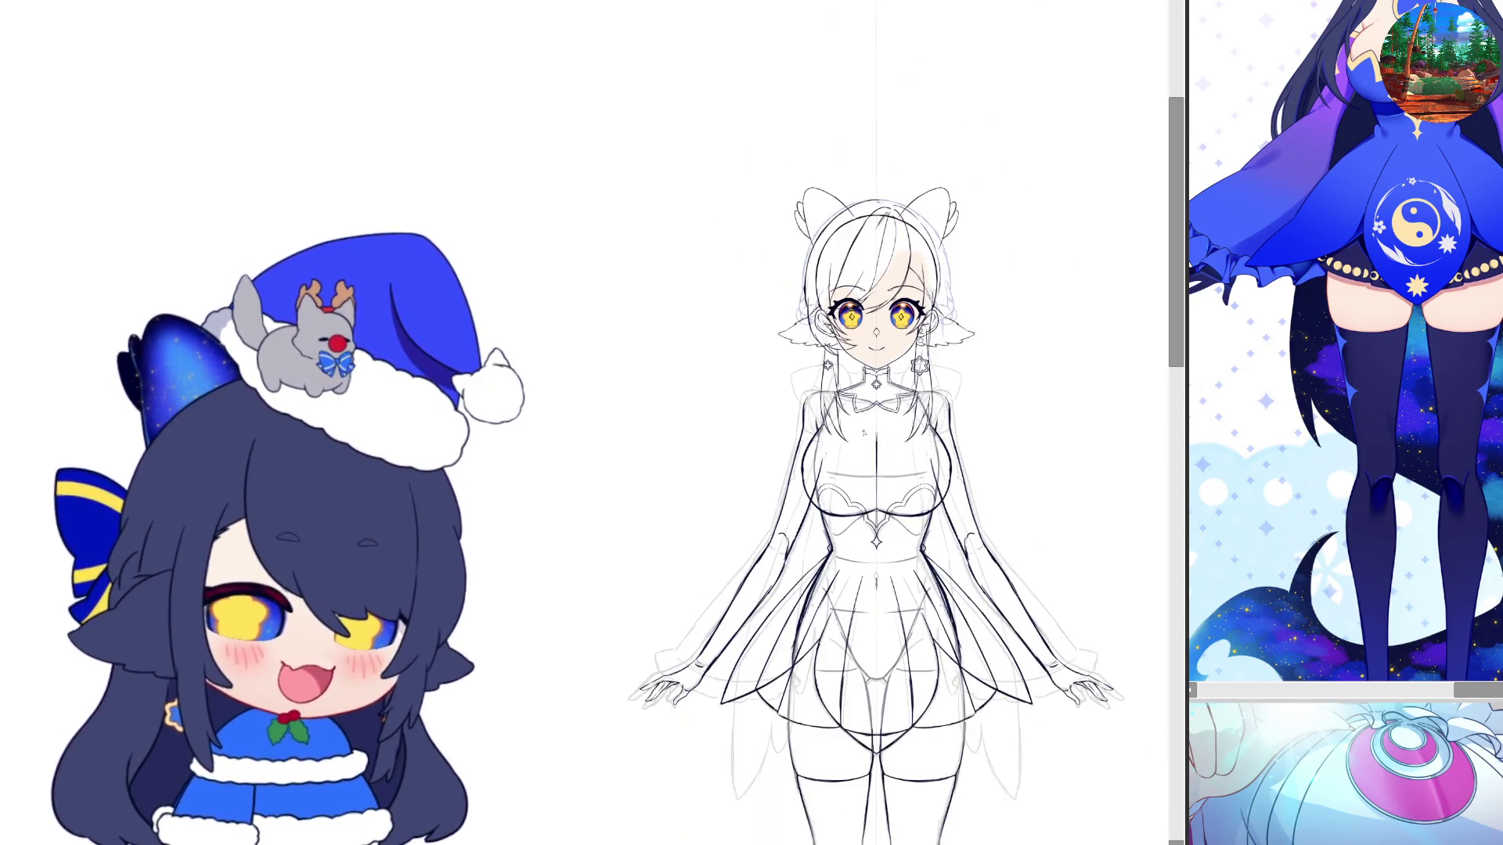
pyautogui.scroll(1, 954, 572)
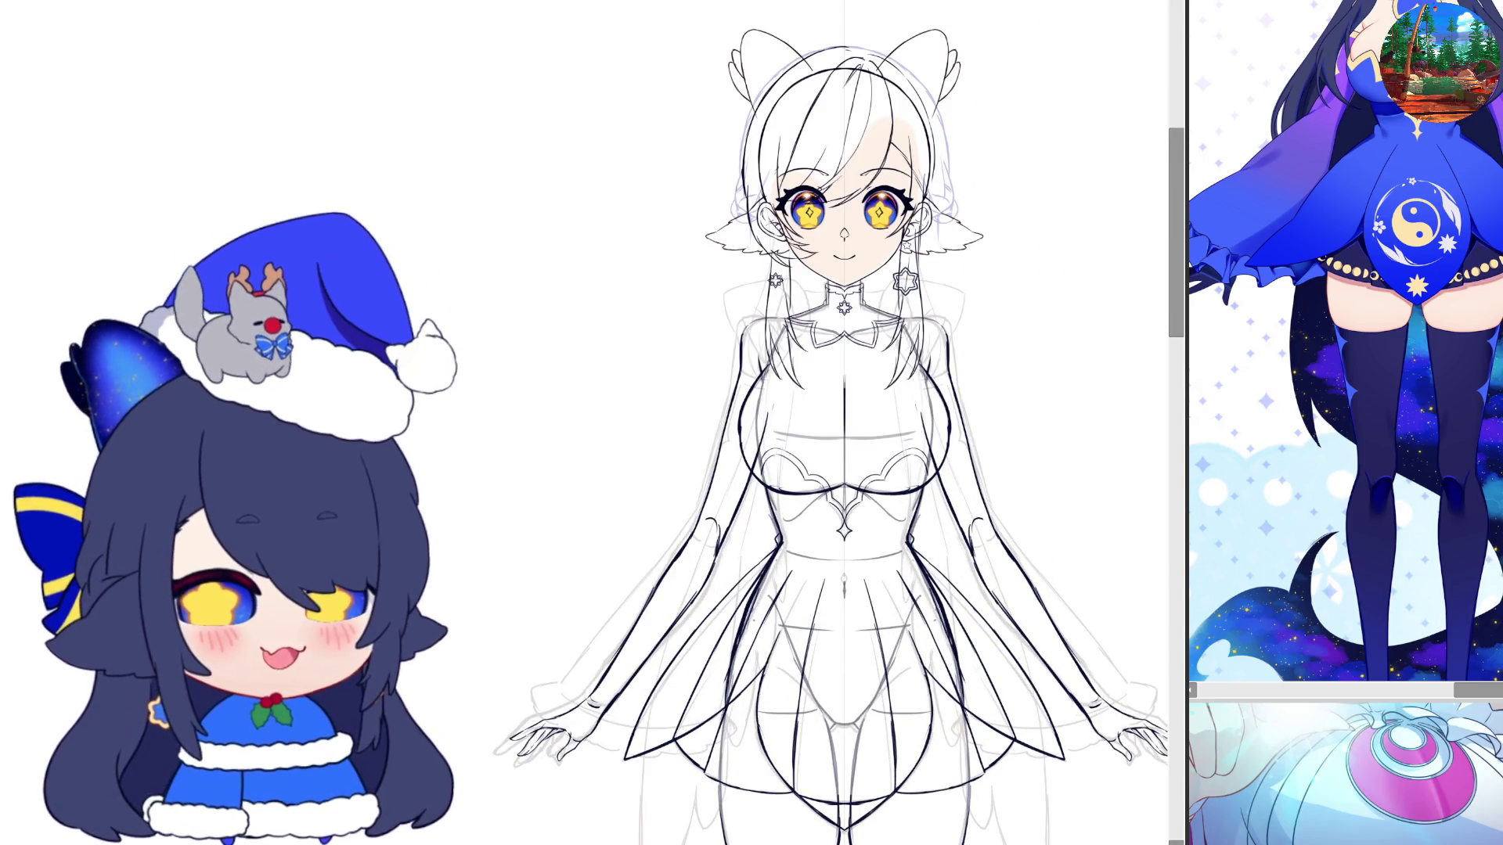
# Close the refsa5.png viewer and bring up the character reference, resized narrower and taller
pyautogui.moveTo(1456, 16); pyautogui.dragTo(1178, 69)
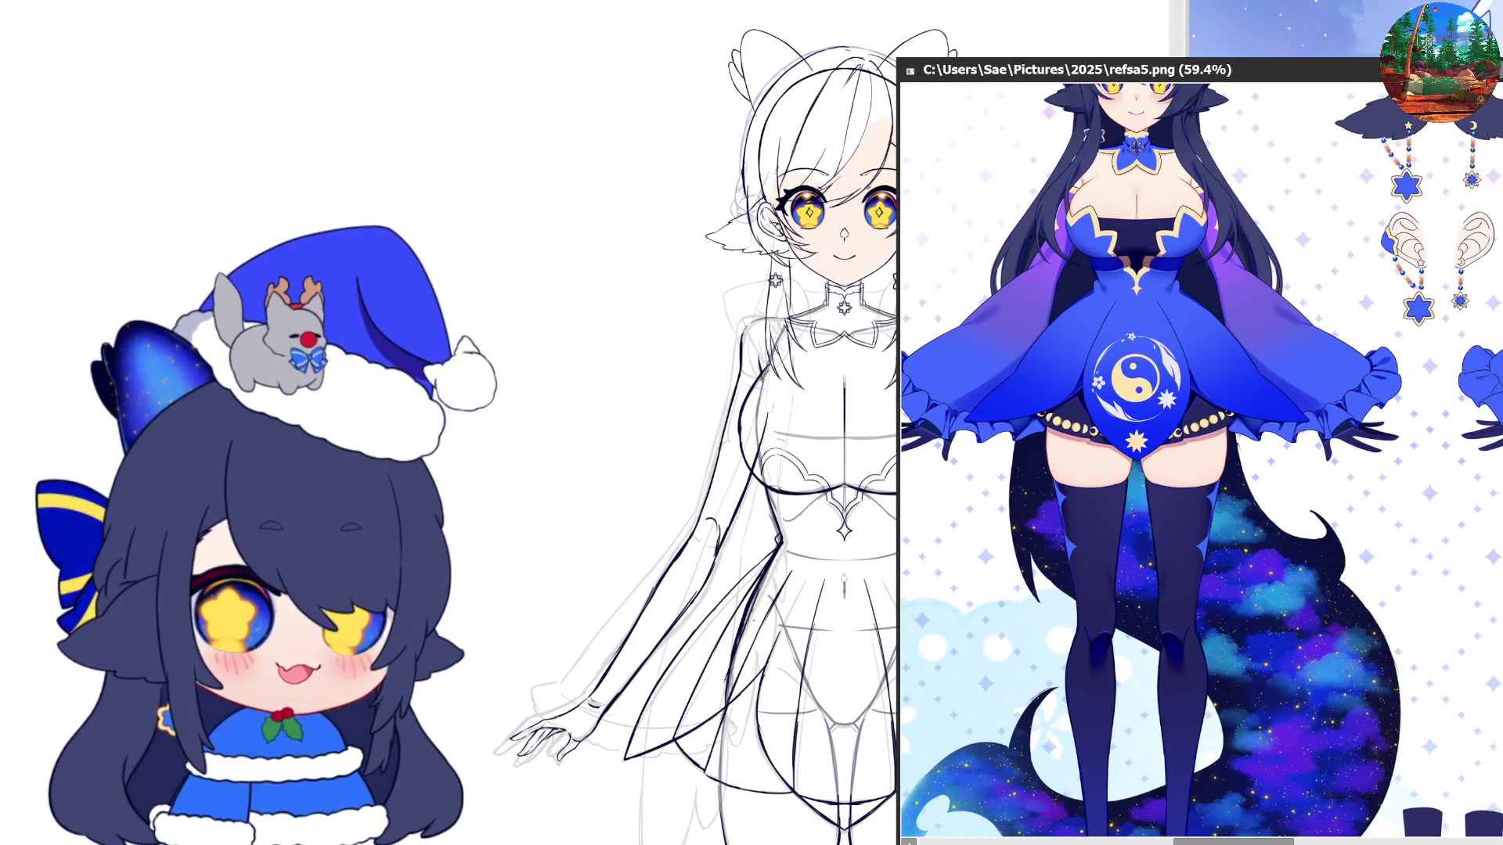
pyautogui.press('Escape')
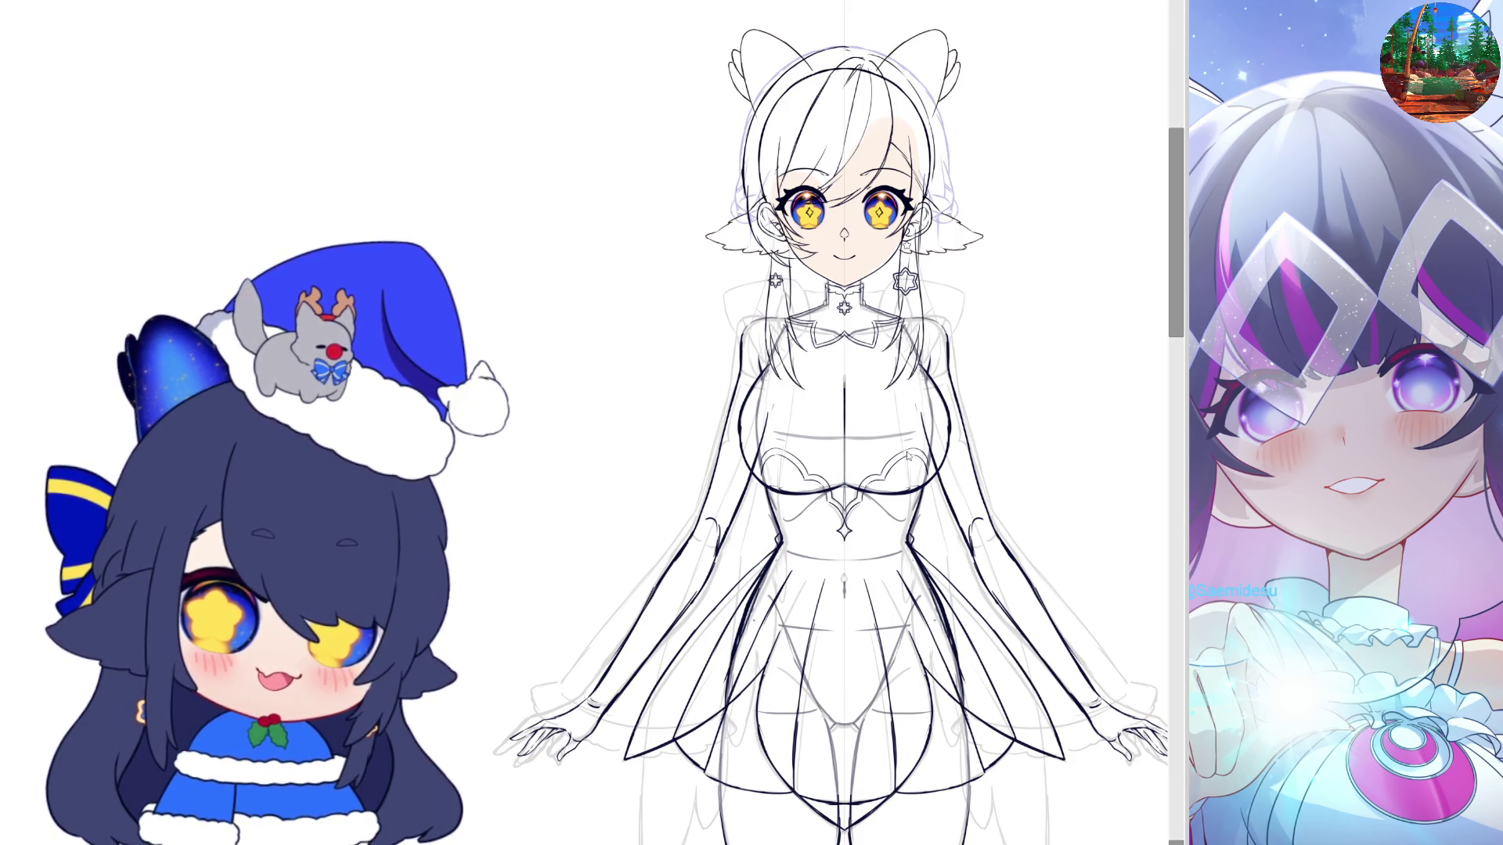
pyautogui.hotkey('alt', 'Tab')
pyautogui.hotkey('alt', 'Tab')
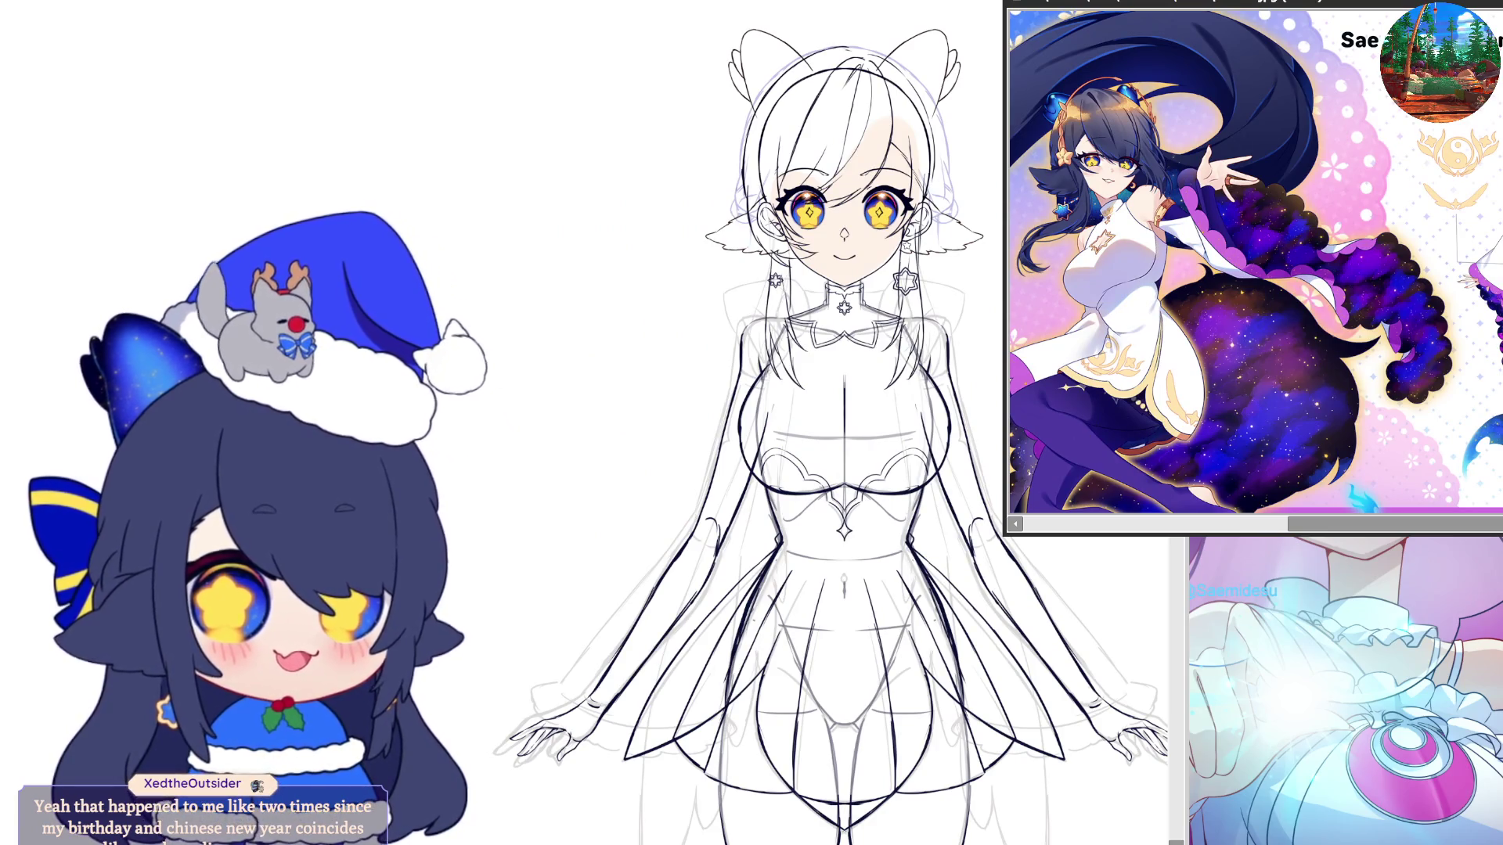
pyautogui.moveTo(1004, 537); pyautogui.dragTo(1184, 593)
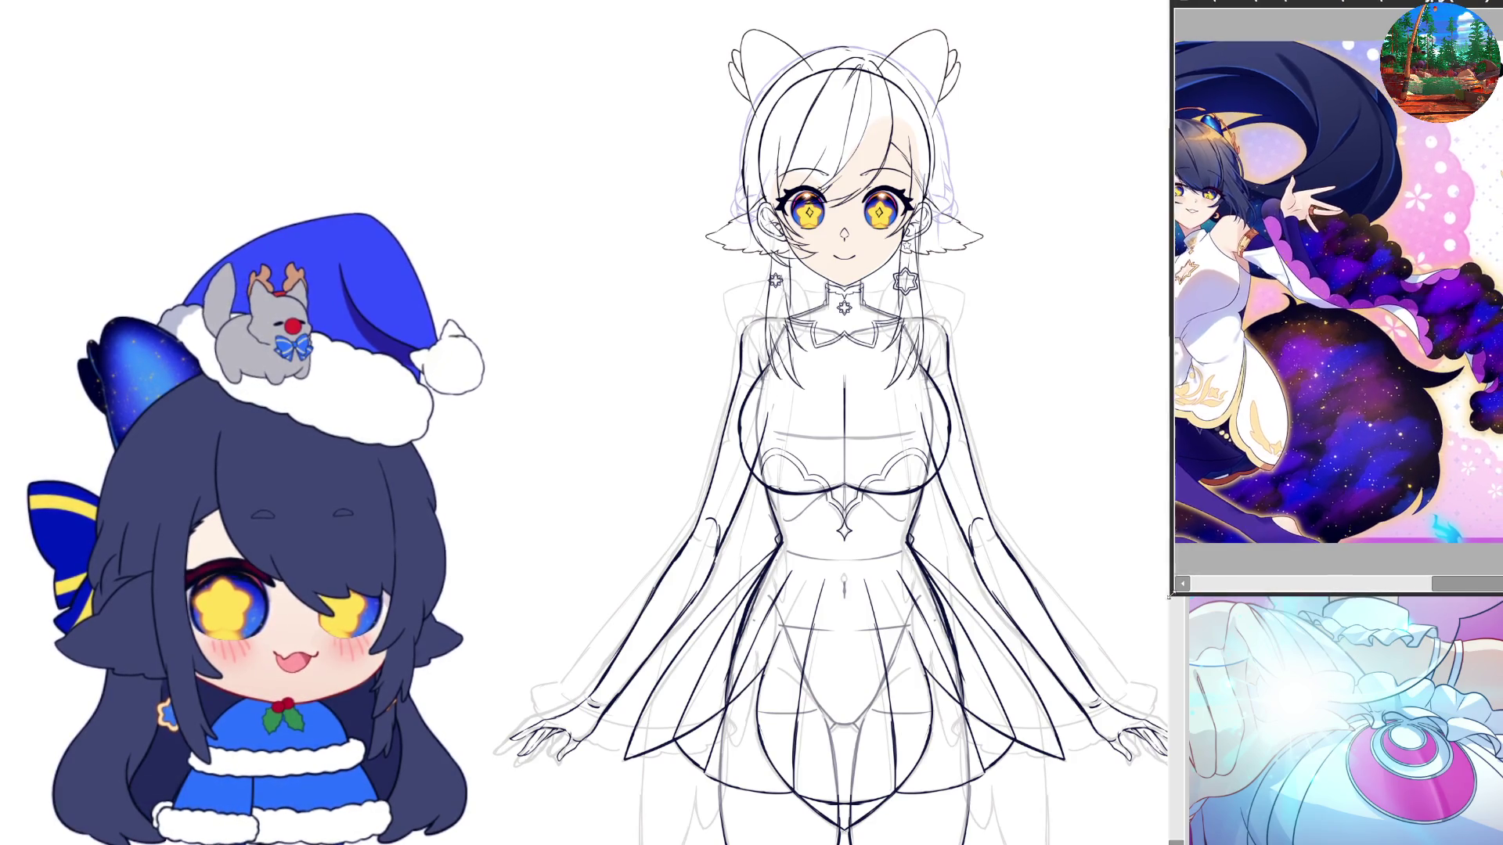
pyautogui.moveTo(1184, 592); pyautogui.dragTo(1171, 595)
# Zoom and pan the reference sheet to the full-body front view at full height
pyautogui.scroll(-2, 1227, 357)
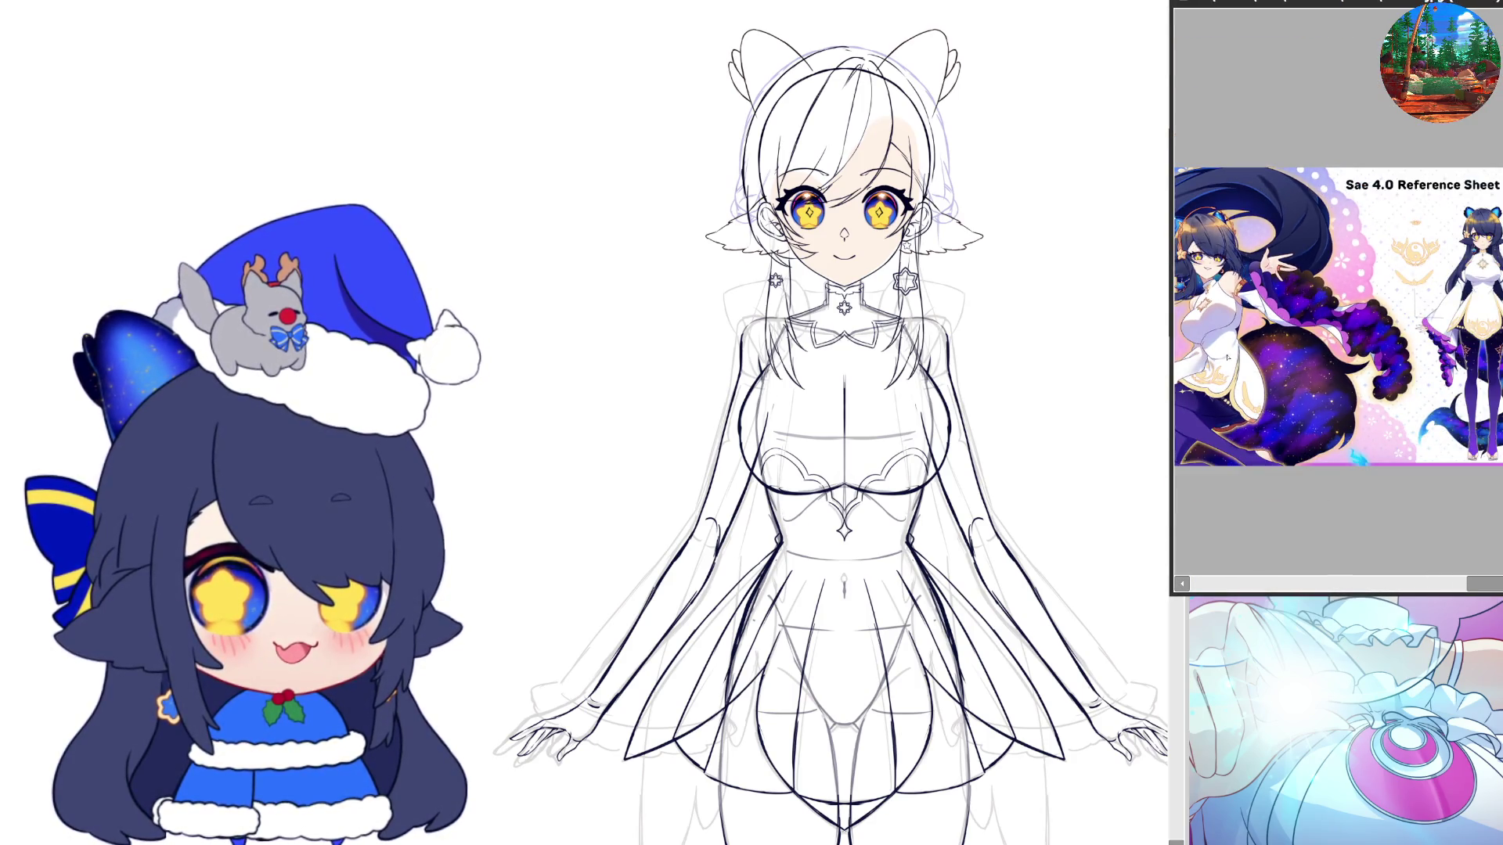
pyautogui.scroll(3, 1228, 357)
pyautogui.scroll(2, 1435, 369)
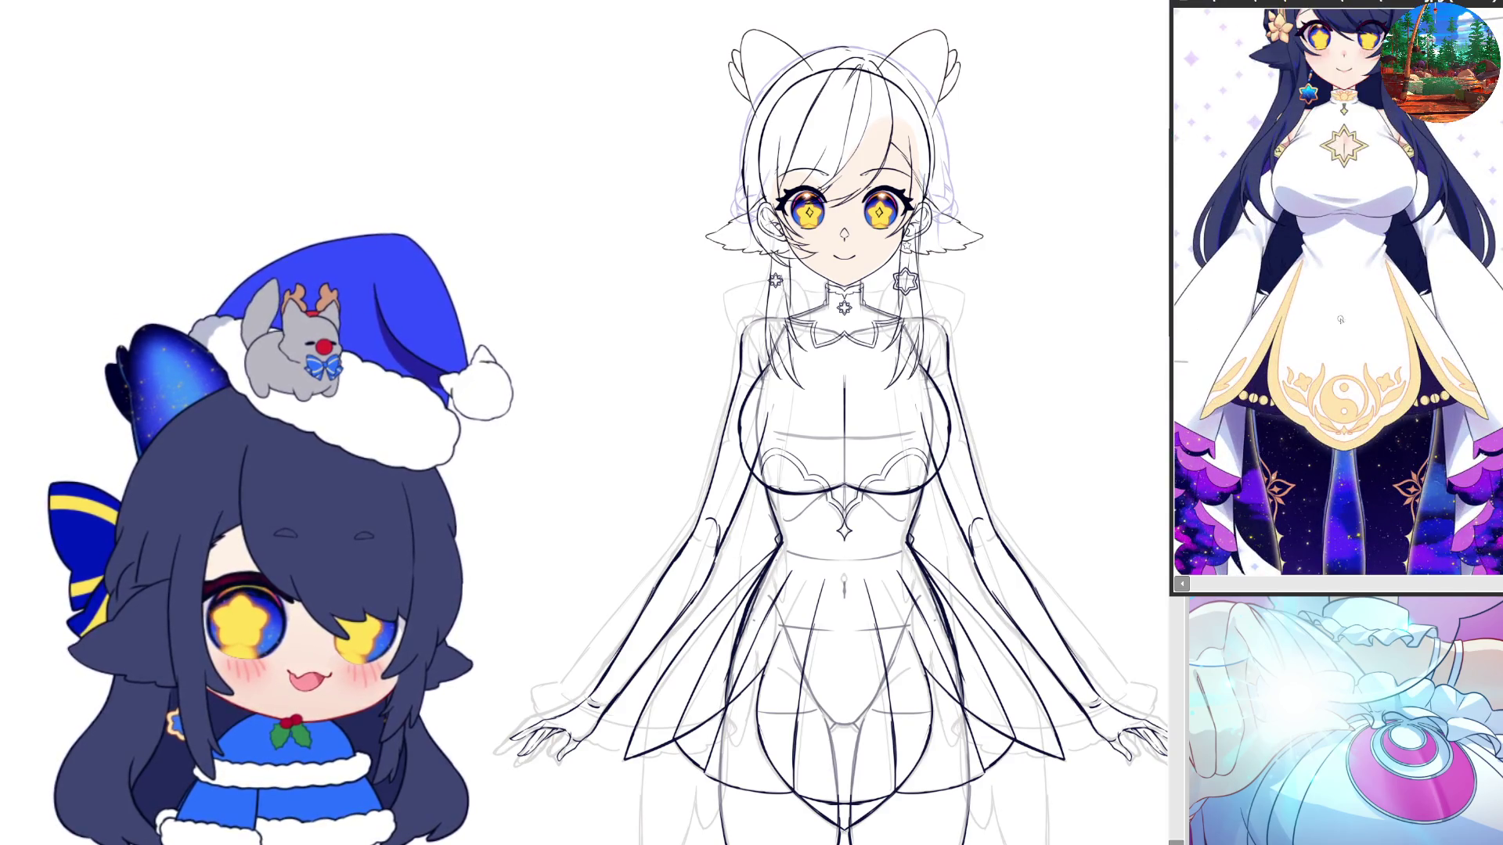
pyautogui.moveTo(1429, 285); pyautogui.dragTo(1435, 368)
pyautogui.scroll(-1, 1316, 378)
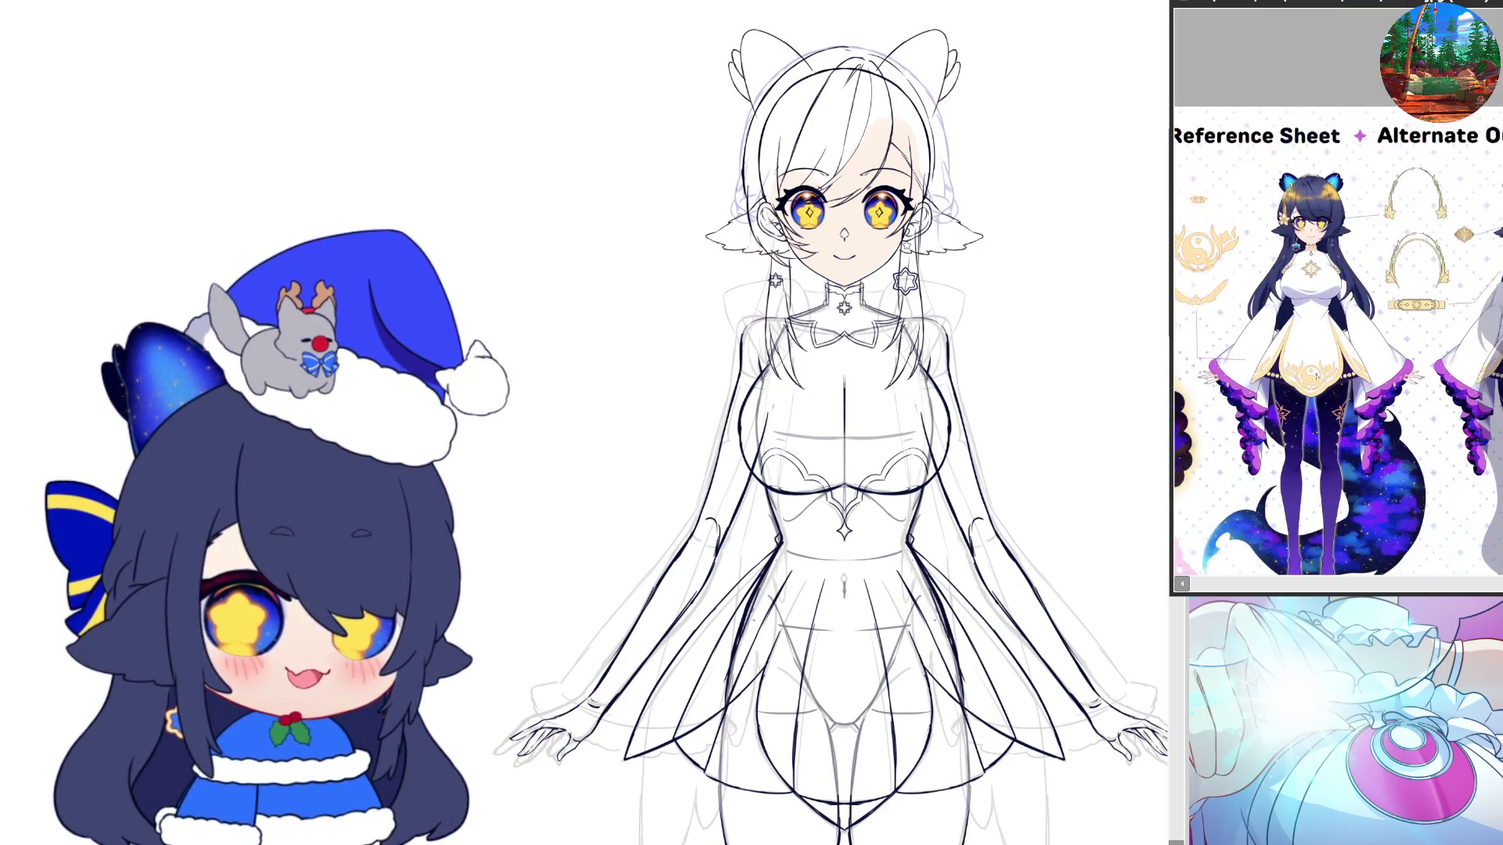
pyautogui.scroll(-1, 1316, 378)
pyautogui.scroll(-1, 1316, 378)
pyautogui.scroll(1, 1372, 385)
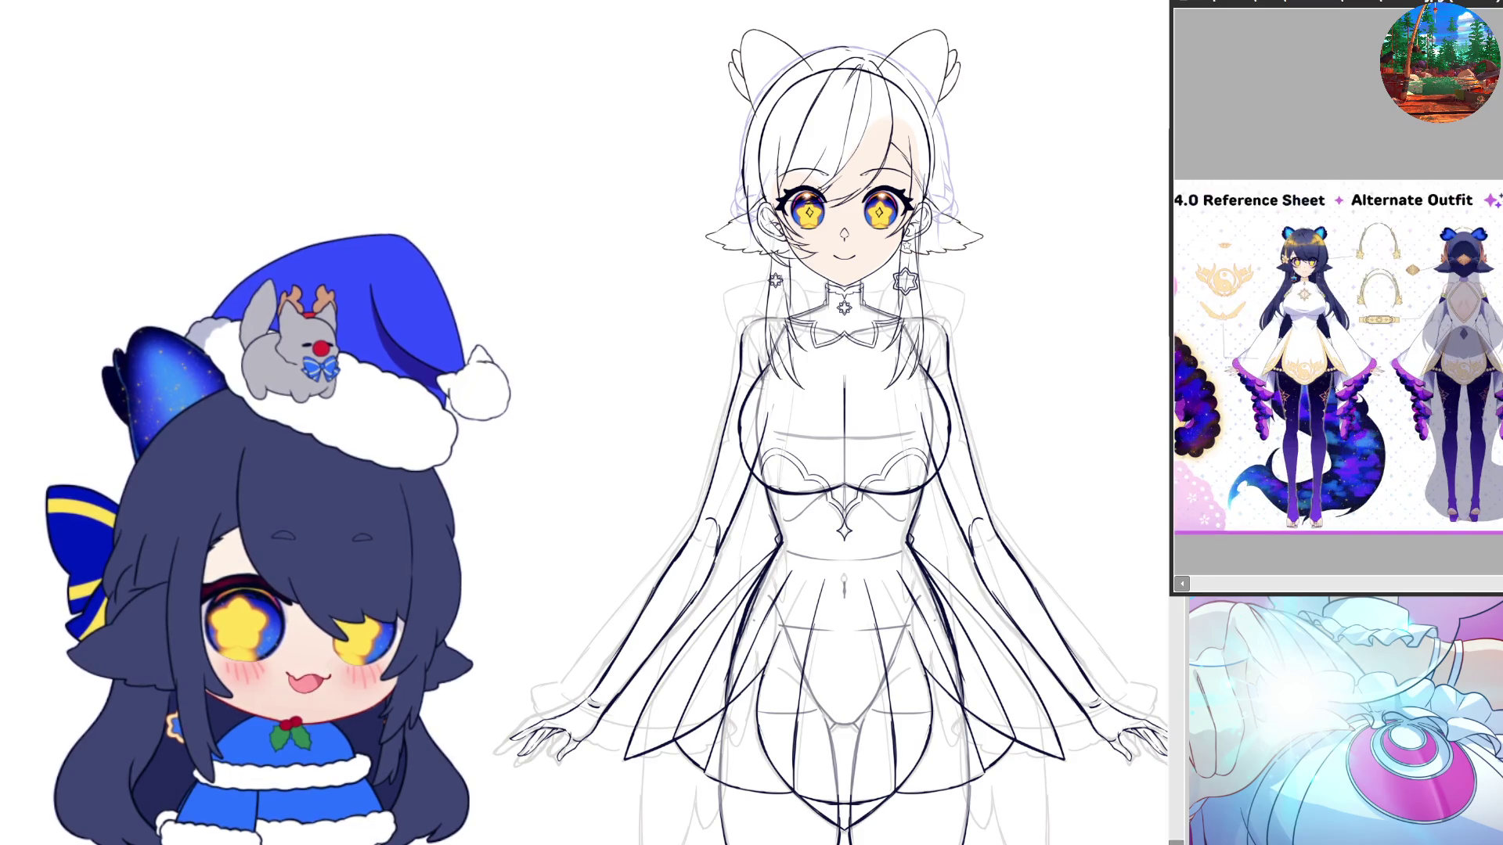
pyautogui.scroll(1, 1318, 314)
pyautogui.scroll(2, 1318, 313)
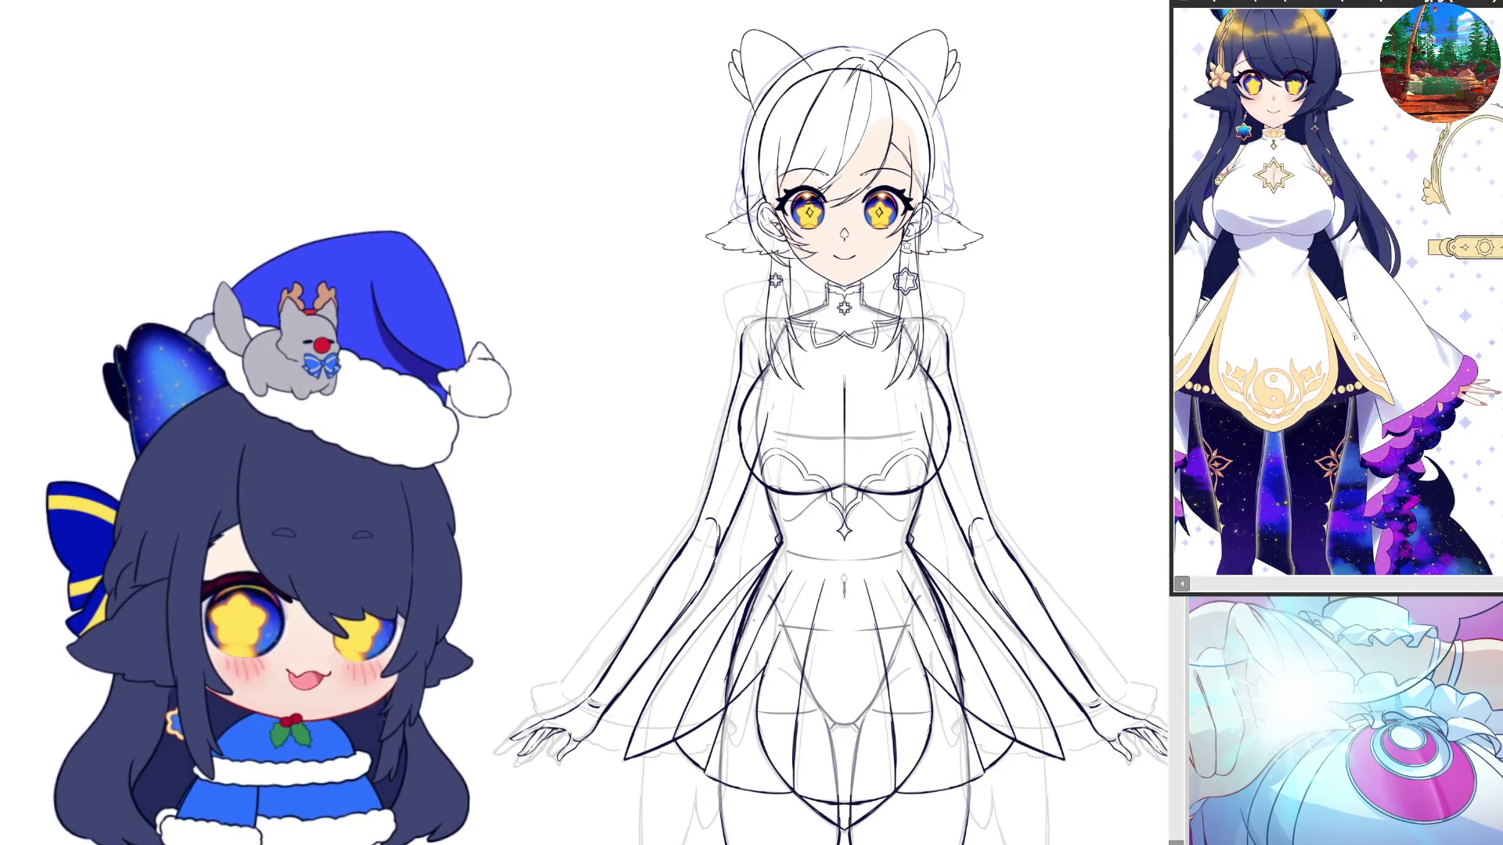
pyautogui.scroll(-2, 1384, 389)
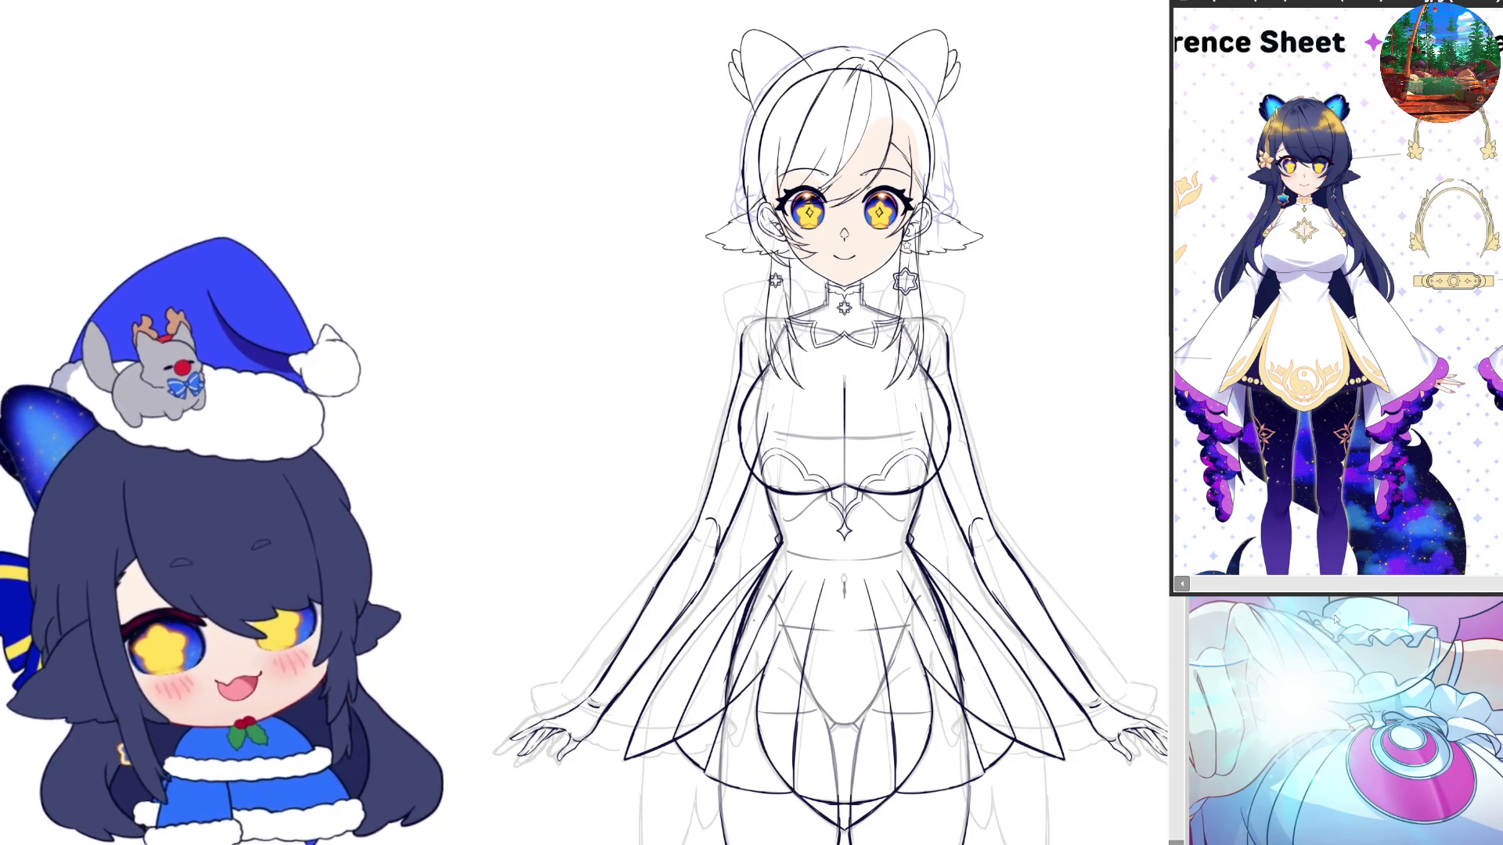
pyautogui.moveTo(1336, 619); pyautogui.dragTo(1335, 844)
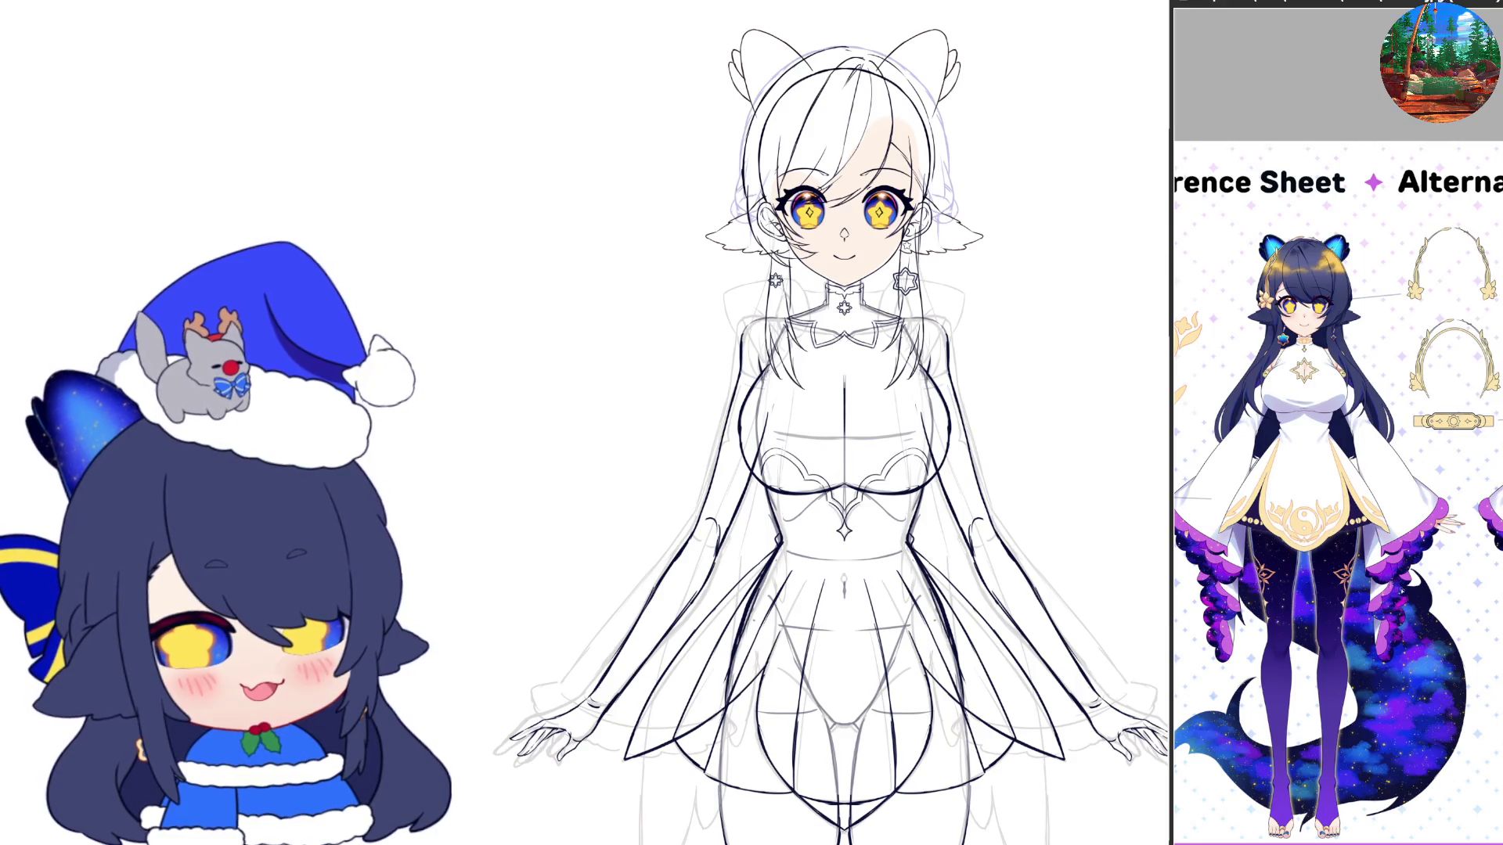
pyautogui.scroll(1, 1339, 497)
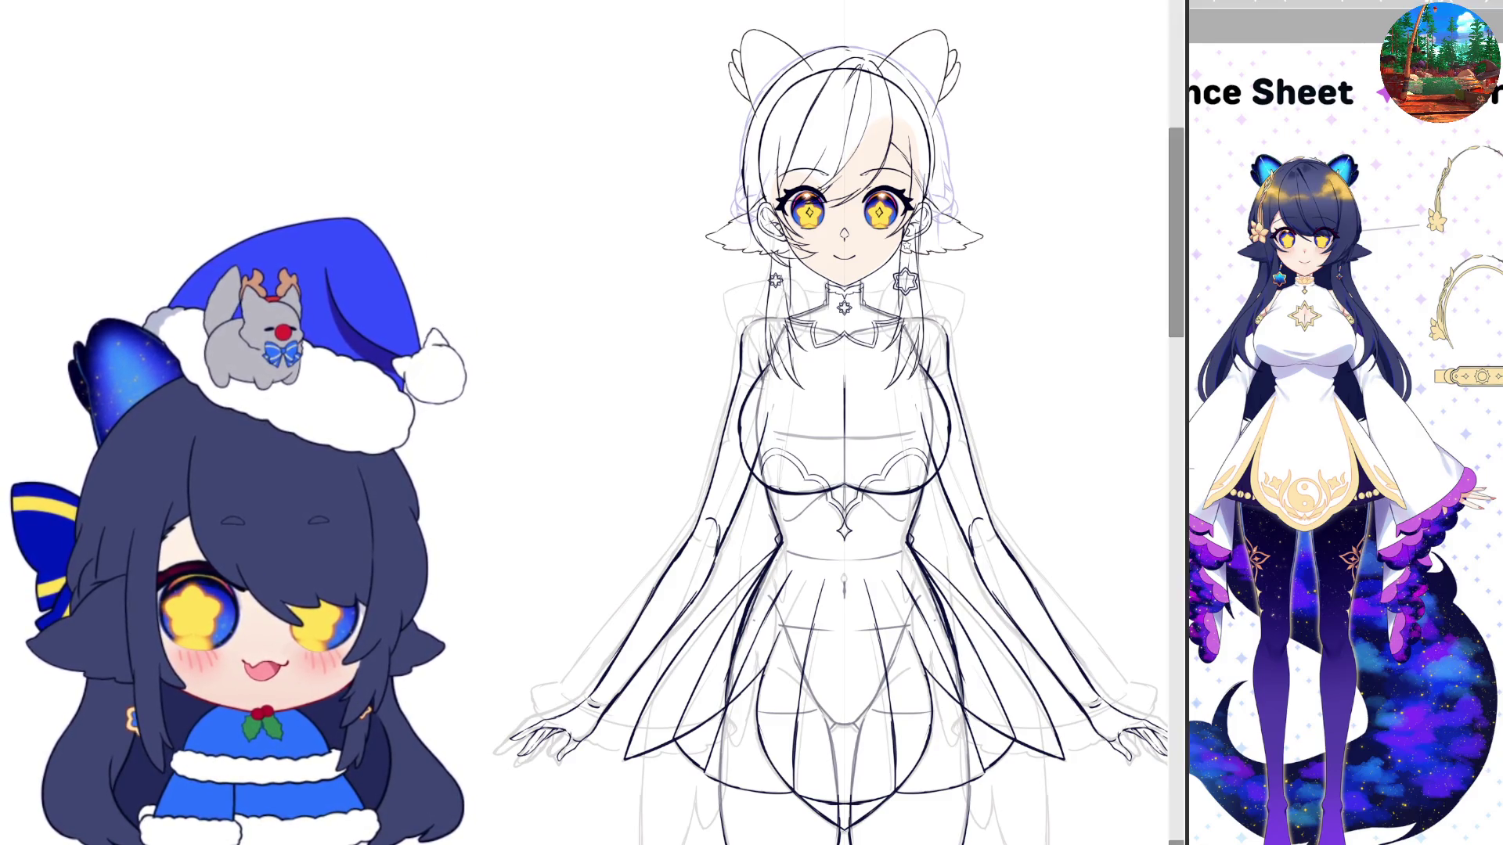
# Zoom the canvas out, then back in close on the chest and upper sleeve area
pyautogui.scroll(-2, 655, 387)
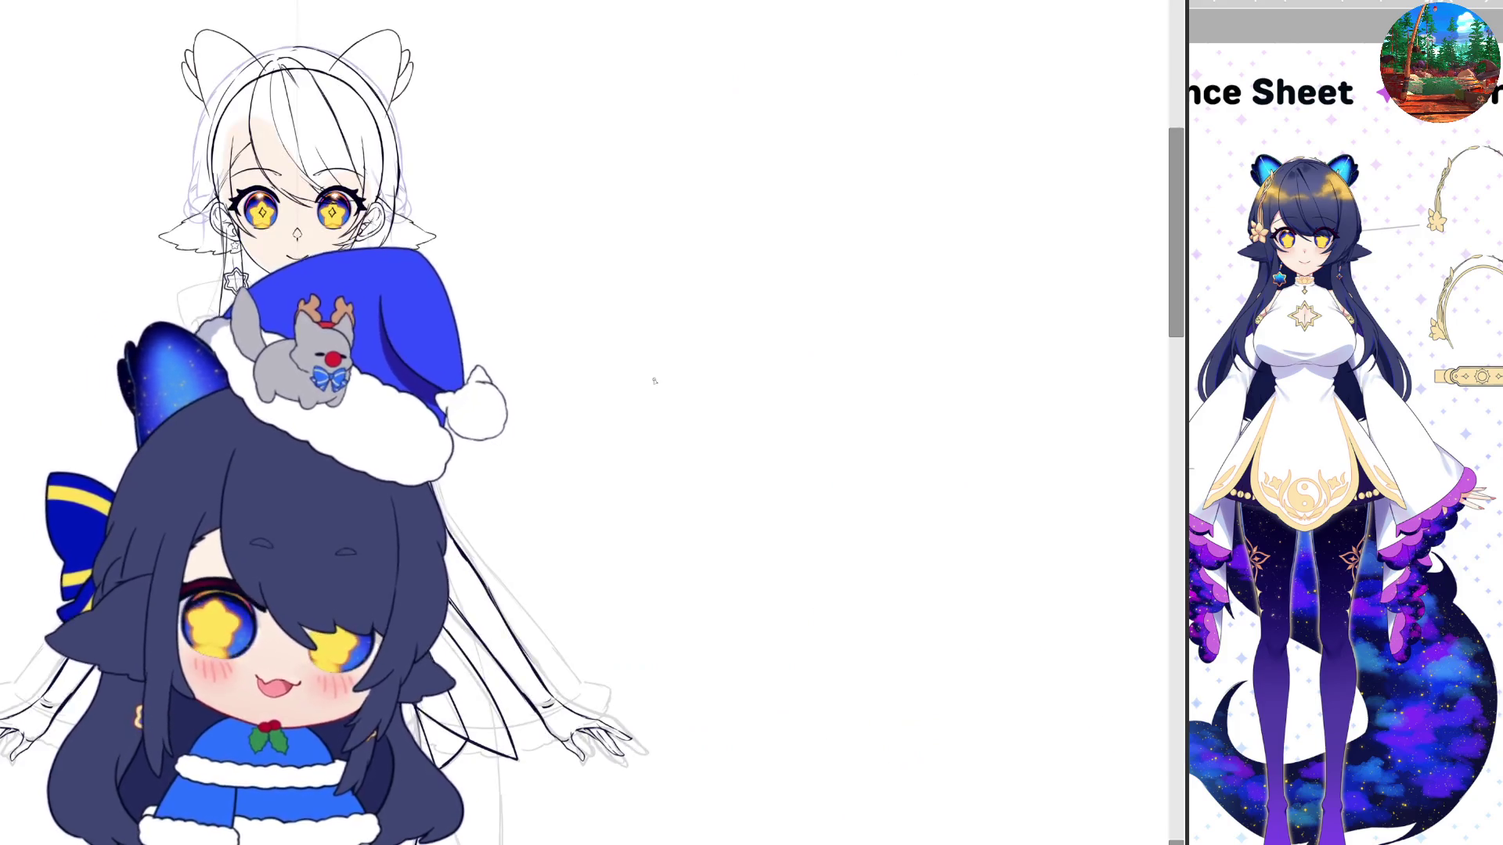
pyautogui.hscroll(-3, 655, 386)
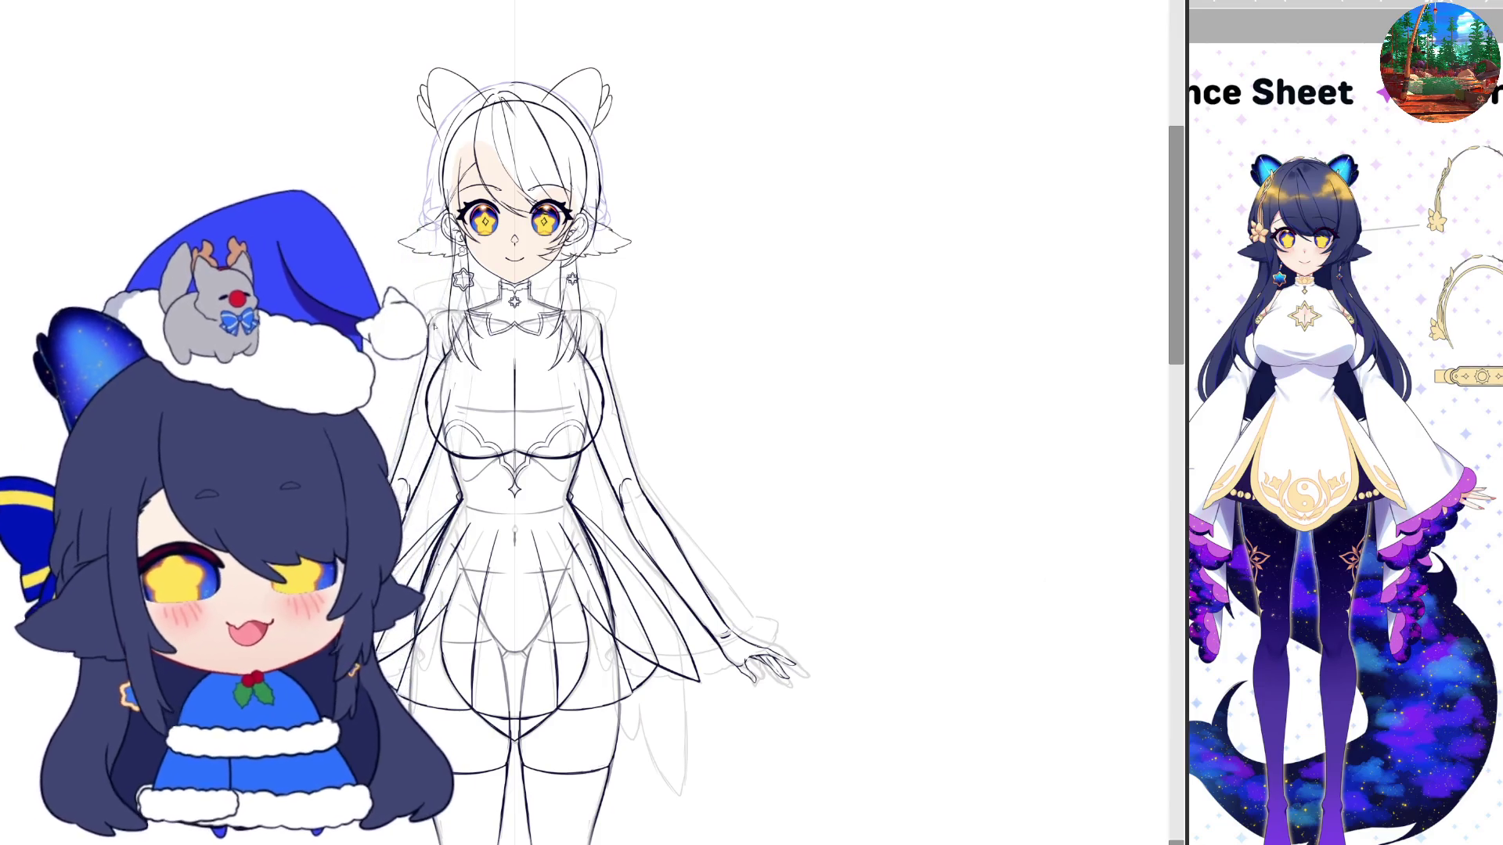
pyautogui.scroll(-2, 761, 426)
pyautogui.scroll(1, 761, 427)
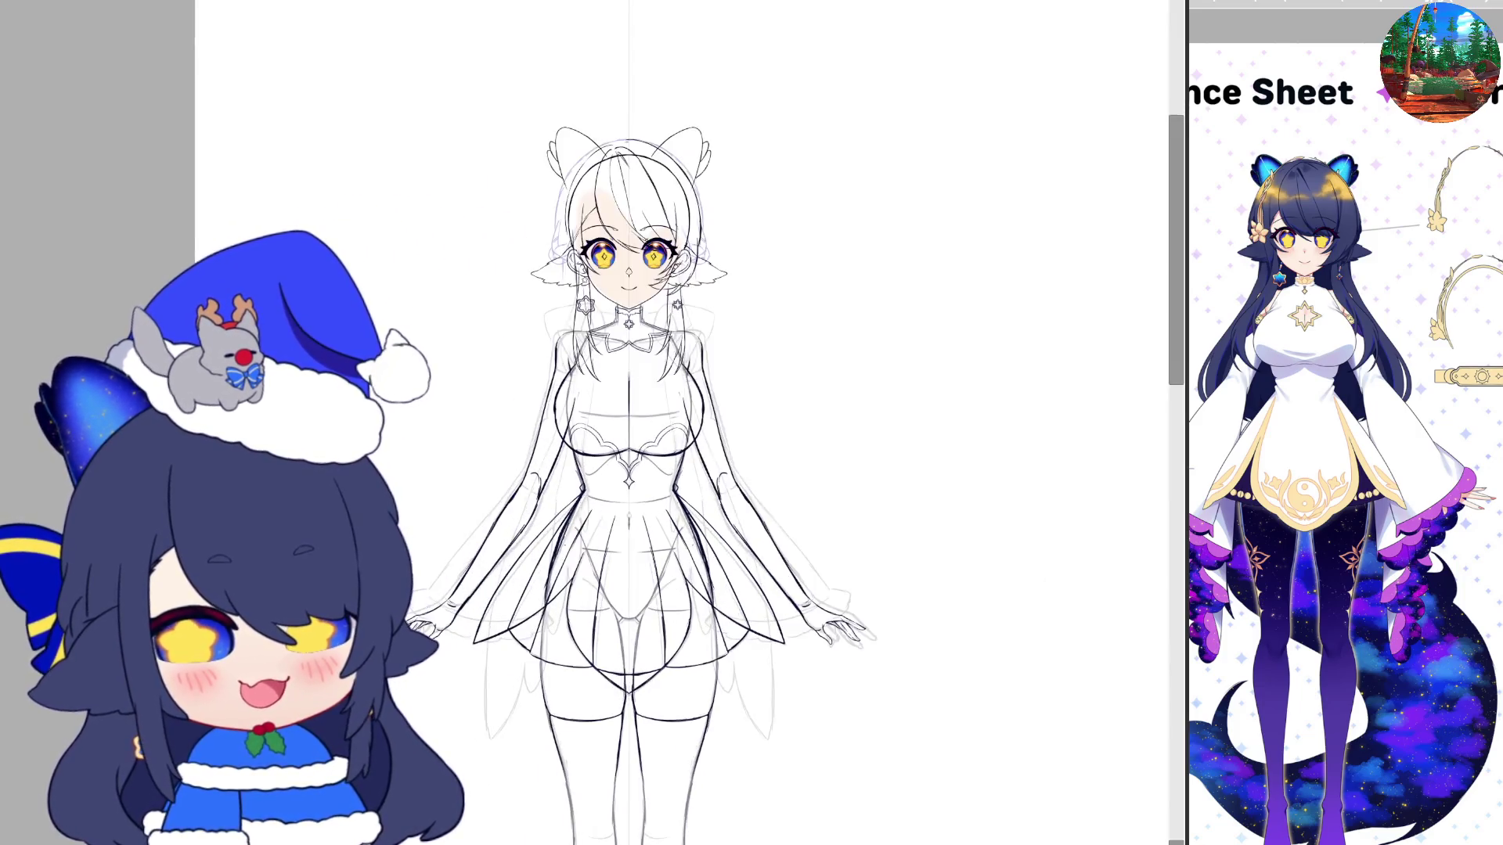
pyautogui.scroll(1, 761, 427)
pyautogui.scroll(1, 761, 426)
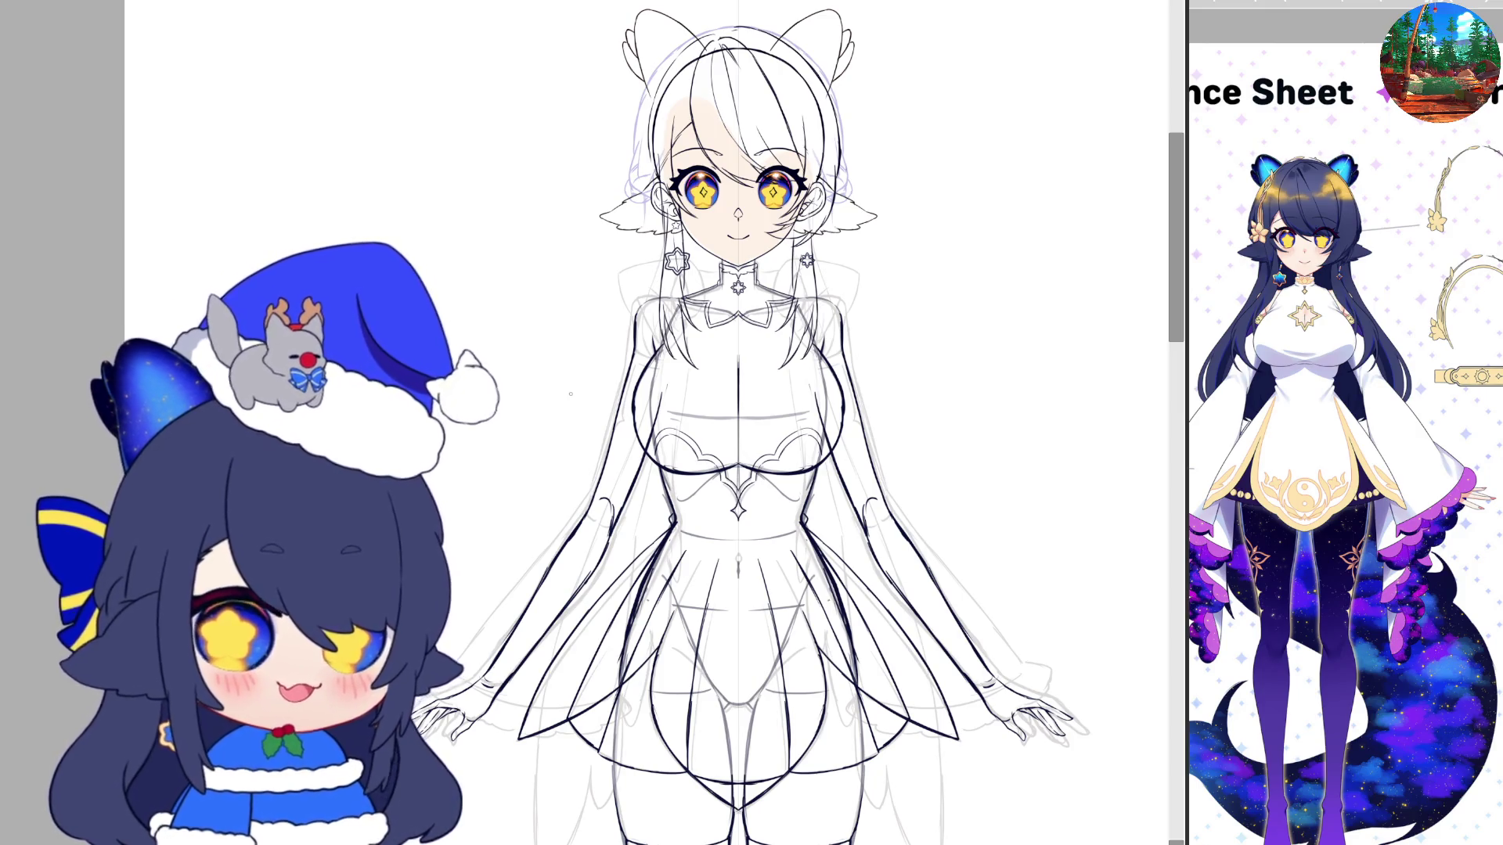
pyautogui.scroll(1, 790, 338)
pyautogui.scroll(4, 791, 338)
pyautogui.scroll(4, 791, 338)
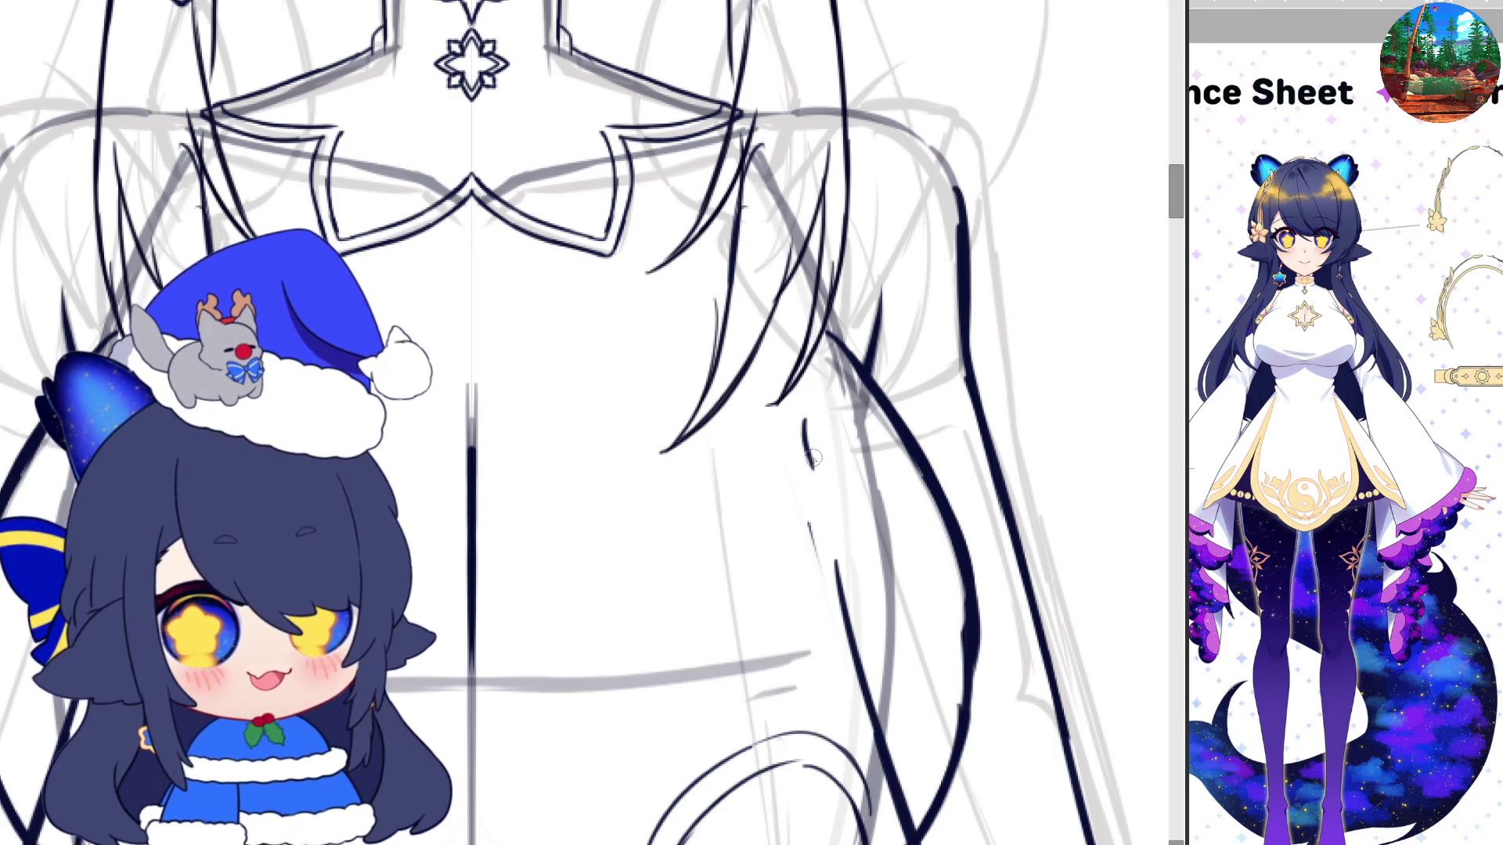
# Ink the sleeve cuff lines, undoing and redrawing the first attempts
pyautogui.moveTo(822, 468); pyautogui.dragTo(940, 435)
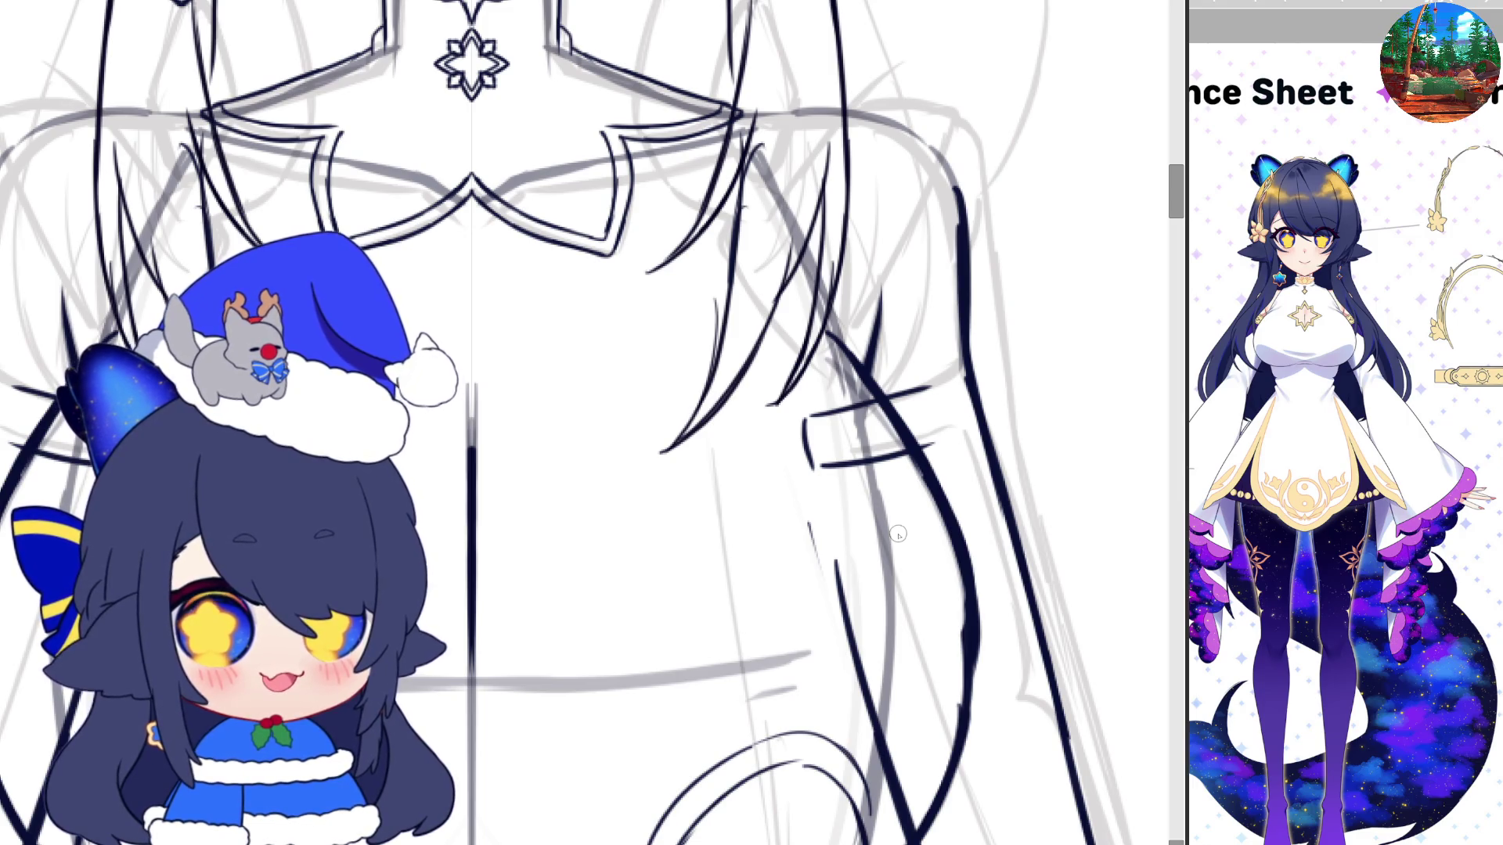
pyautogui.hotkey('ctrl', 'z')
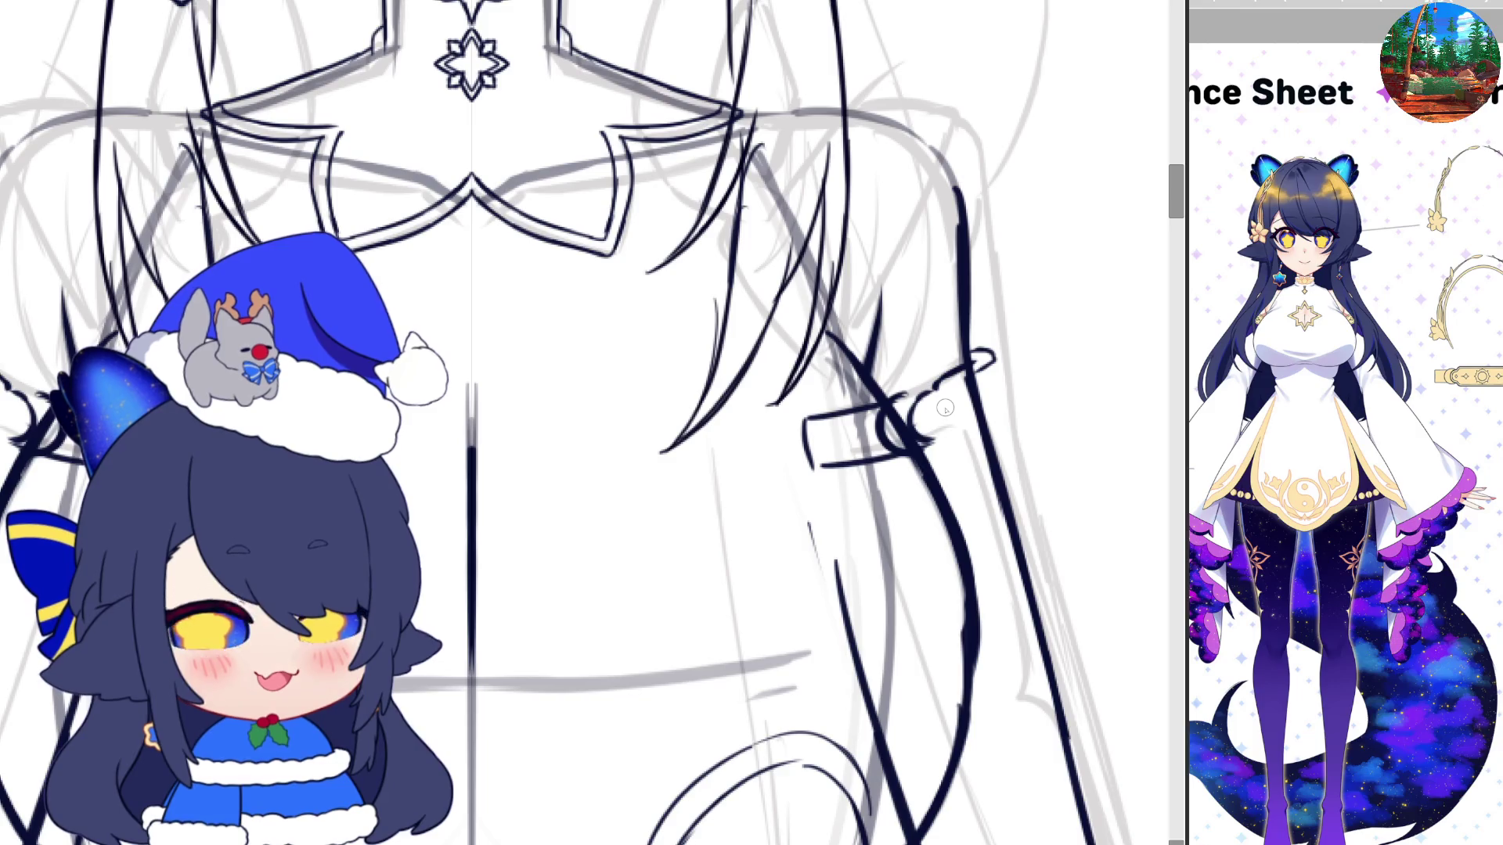
pyautogui.hotkey('ctrl', 'z')
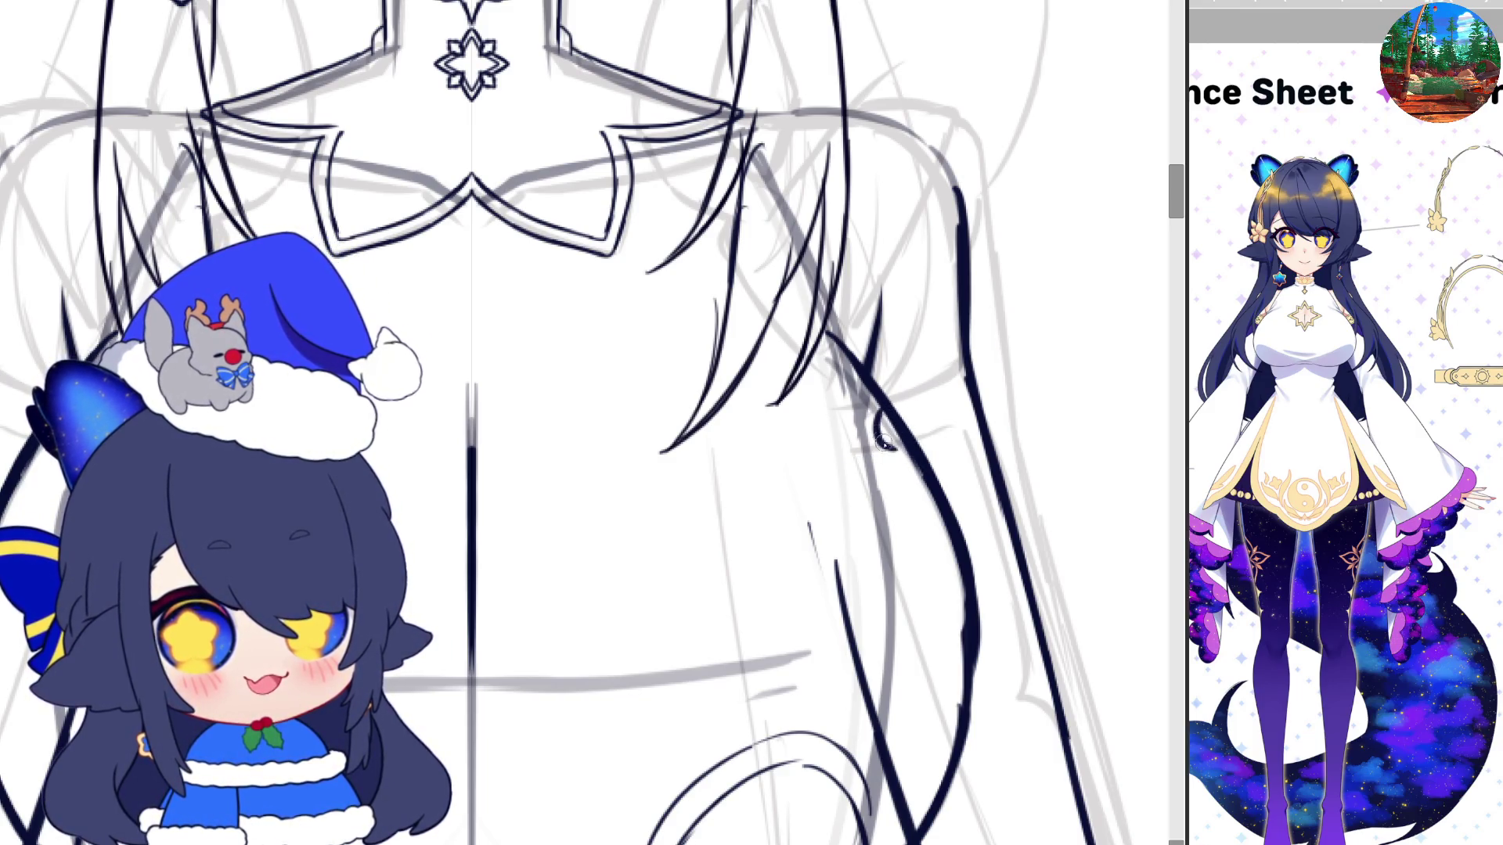
pyautogui.moveTo(904, 445); pyautogui.dragTo(990, 429)
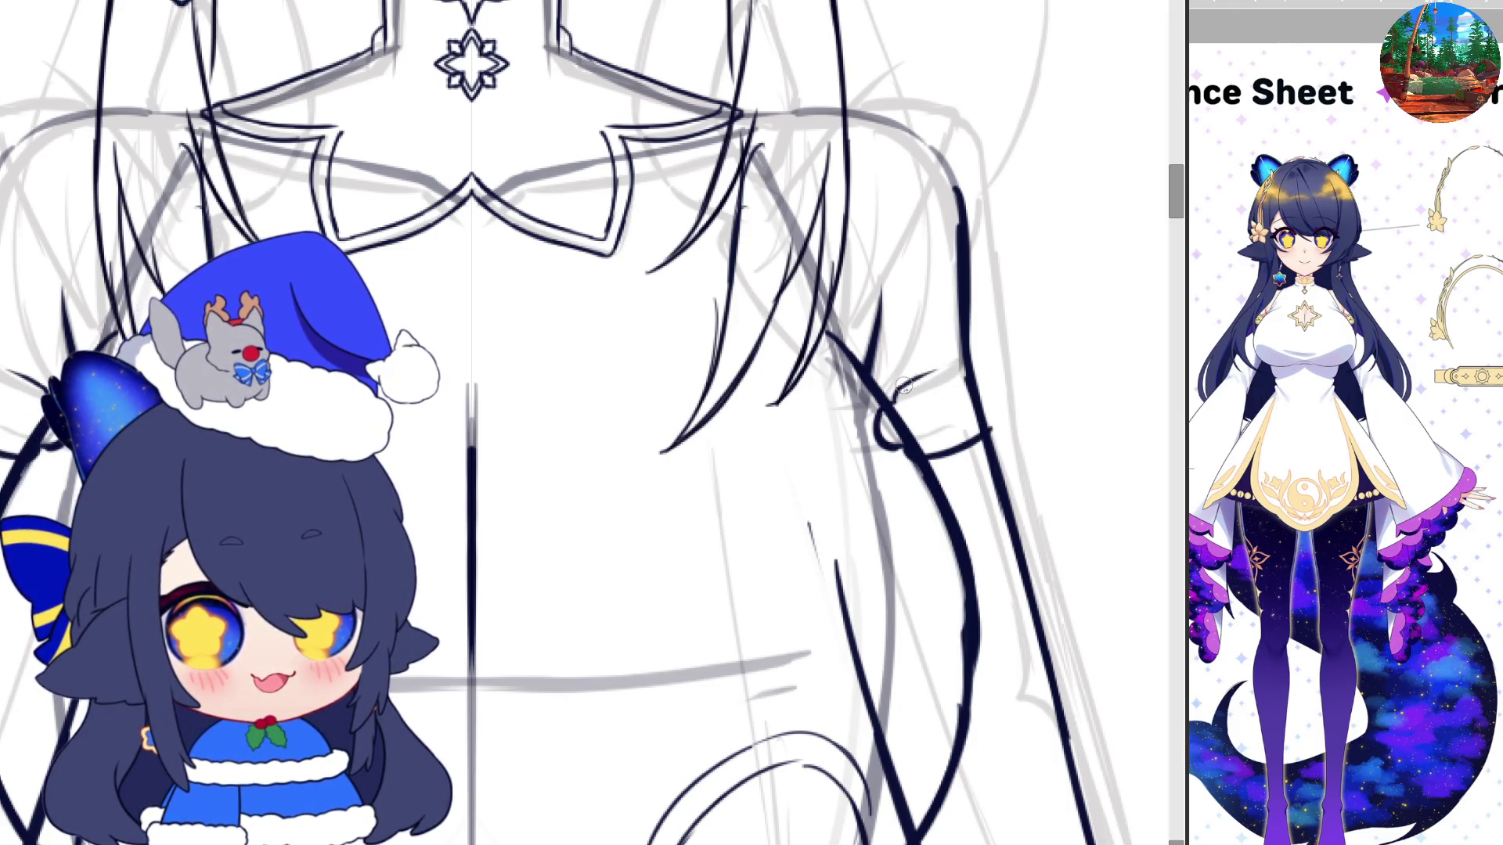
pyautogui.moveTo(895, 391); pyautogui.dragTo(964, 360)
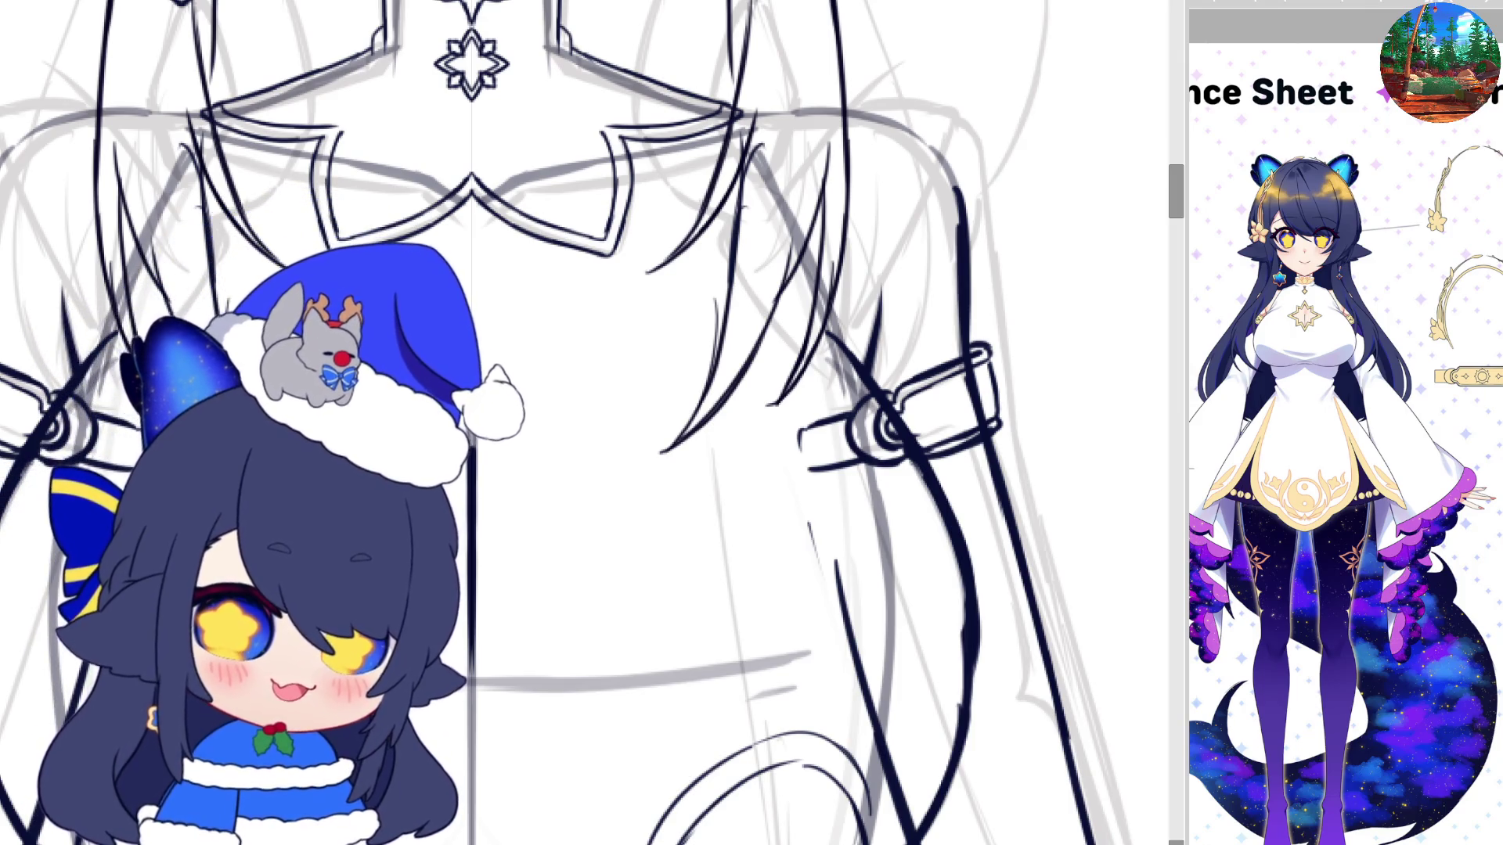
# Draw the darker mirrored sleeve outline from the shoulder strap down the arm
pyautogui.moveTo(1178, 202); pyautogui.dragTo(1181, 213)
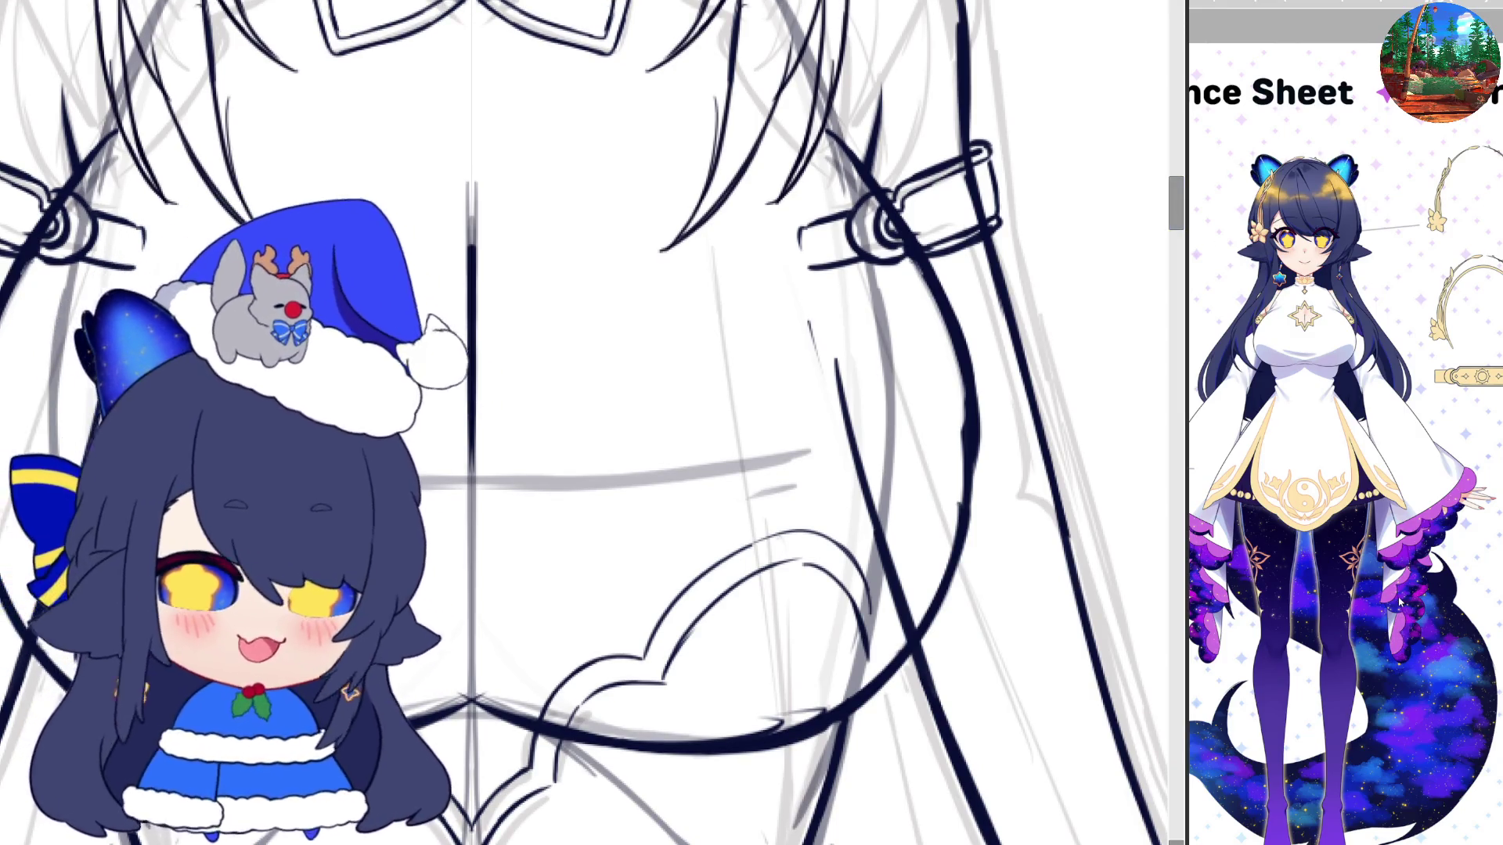
pyautogui.moveTo(810, 270); pyautogui.dragTo(928, 330)
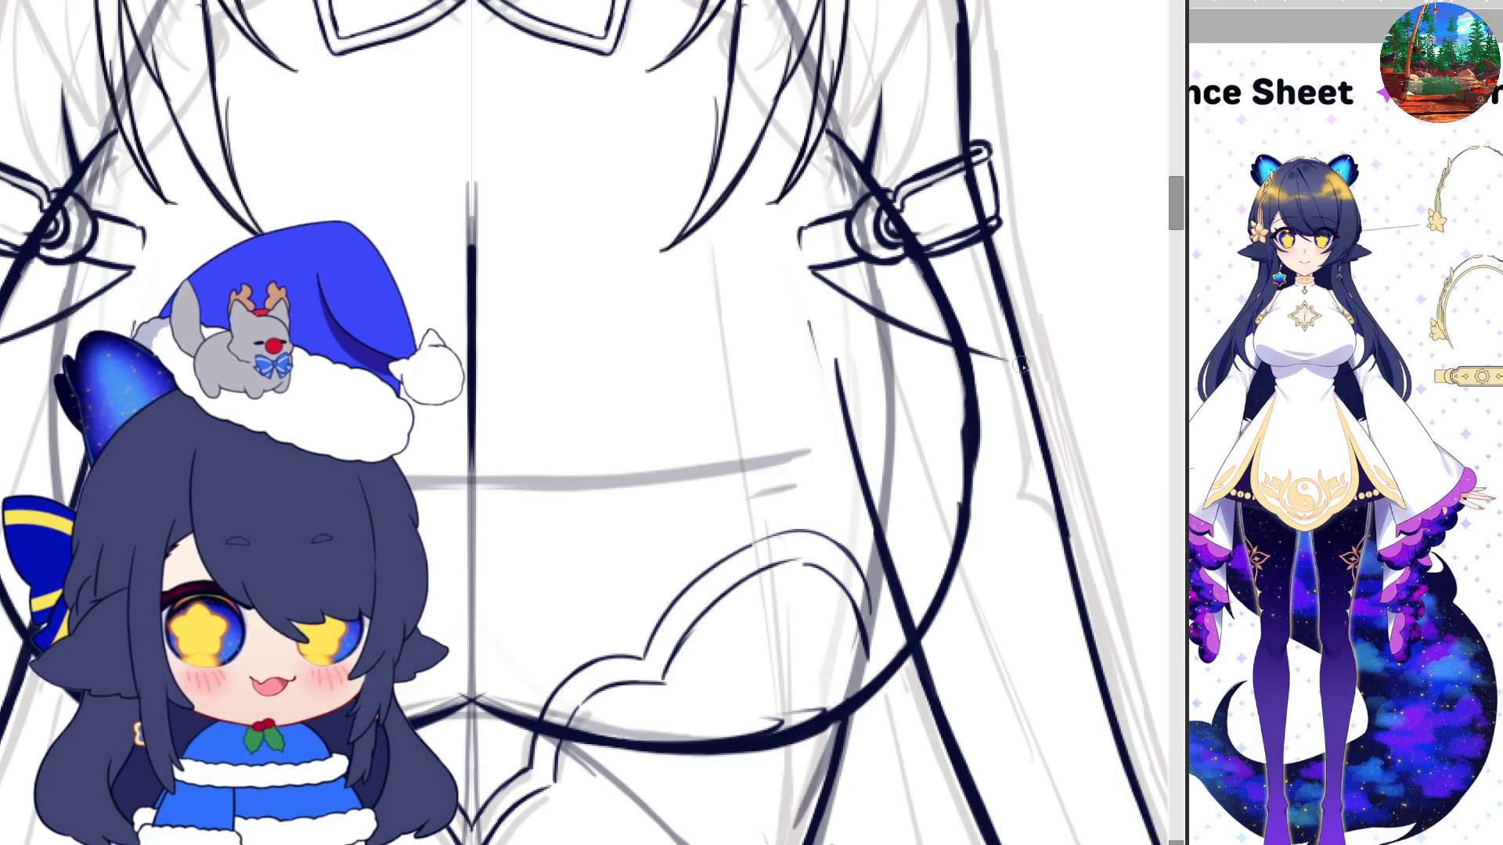
pyautogui.moveTo(812, 273); pyautogui.dragTo(1037, 401)
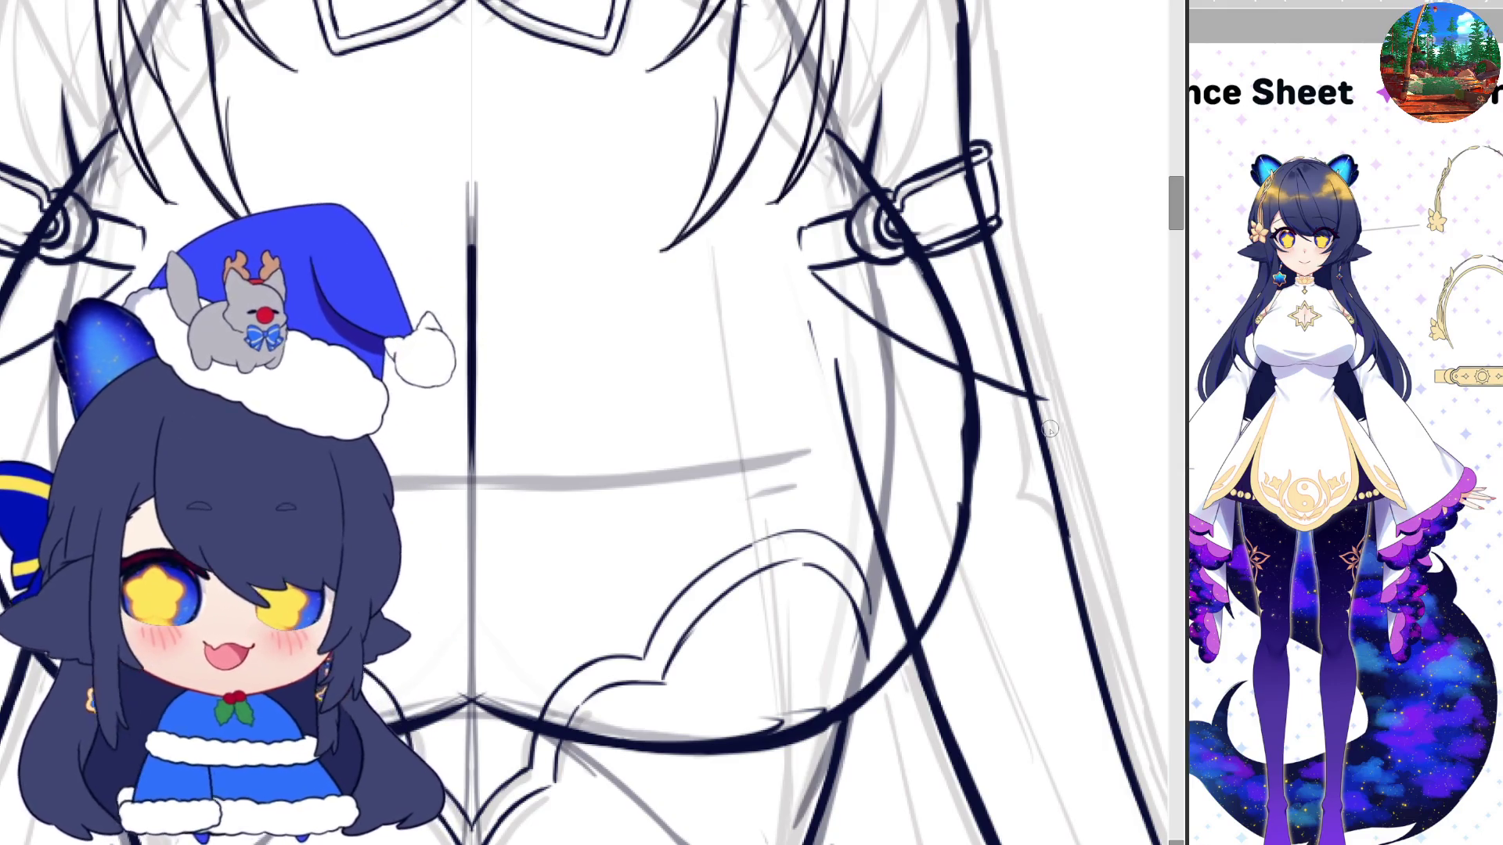
pyautogui.scroll(-5, 1077, 390)
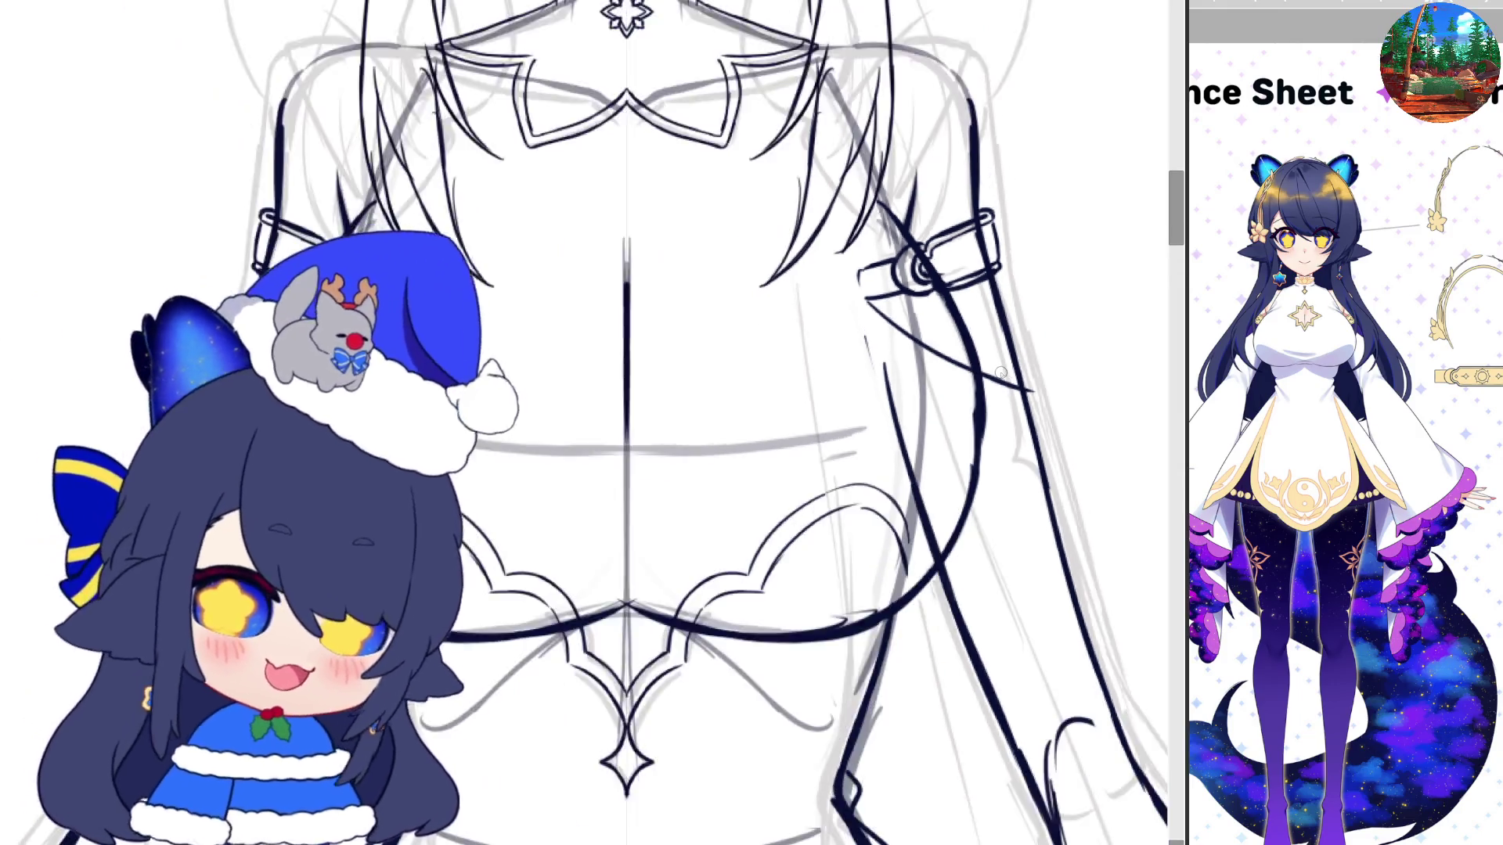
pyautogui.scroll(-3, 856, 399)
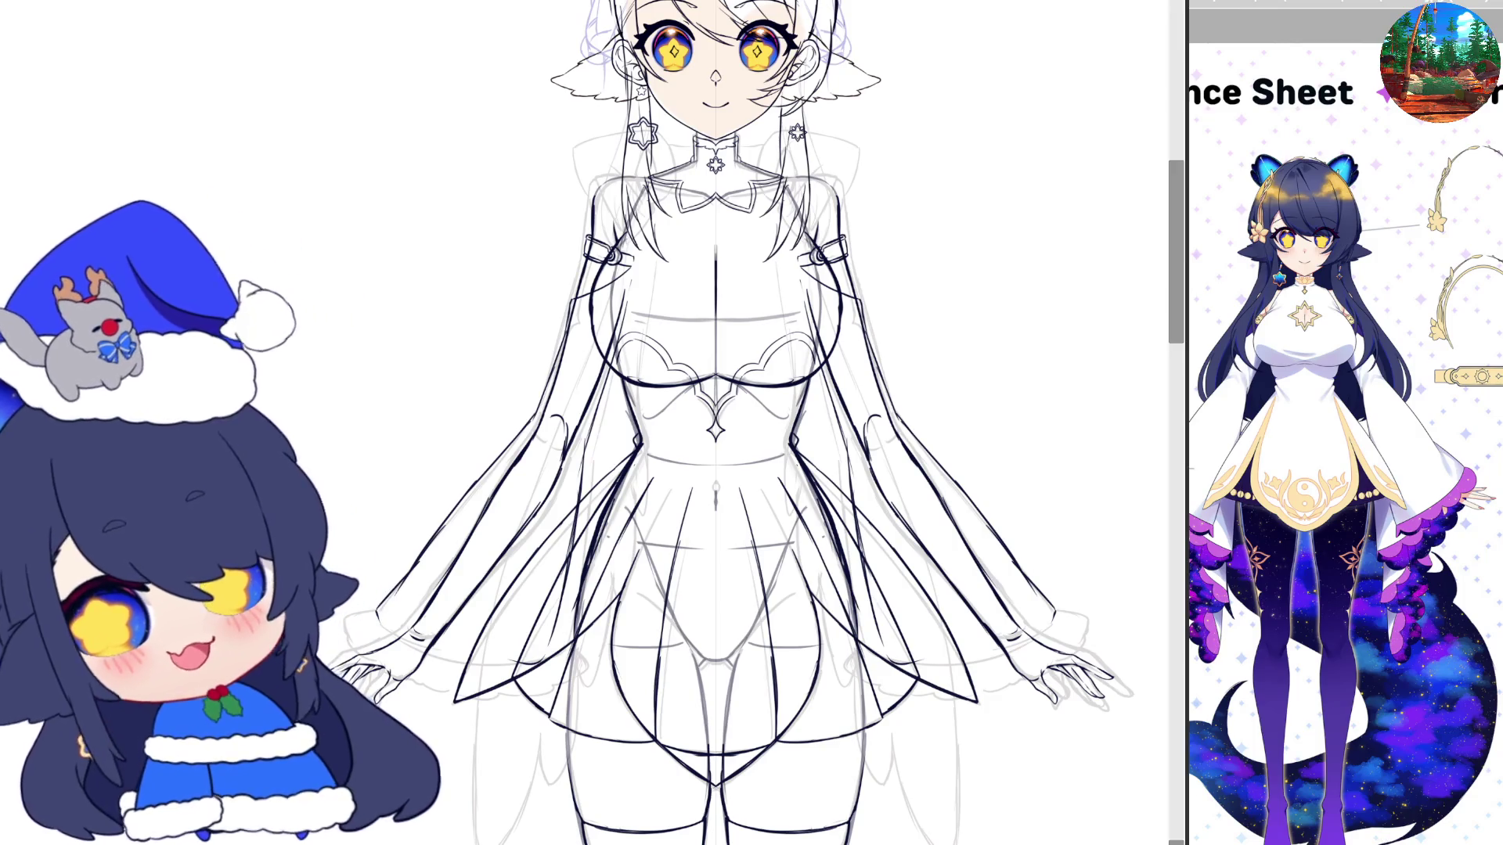
pyautogui.hscroll(5, 579, 423)
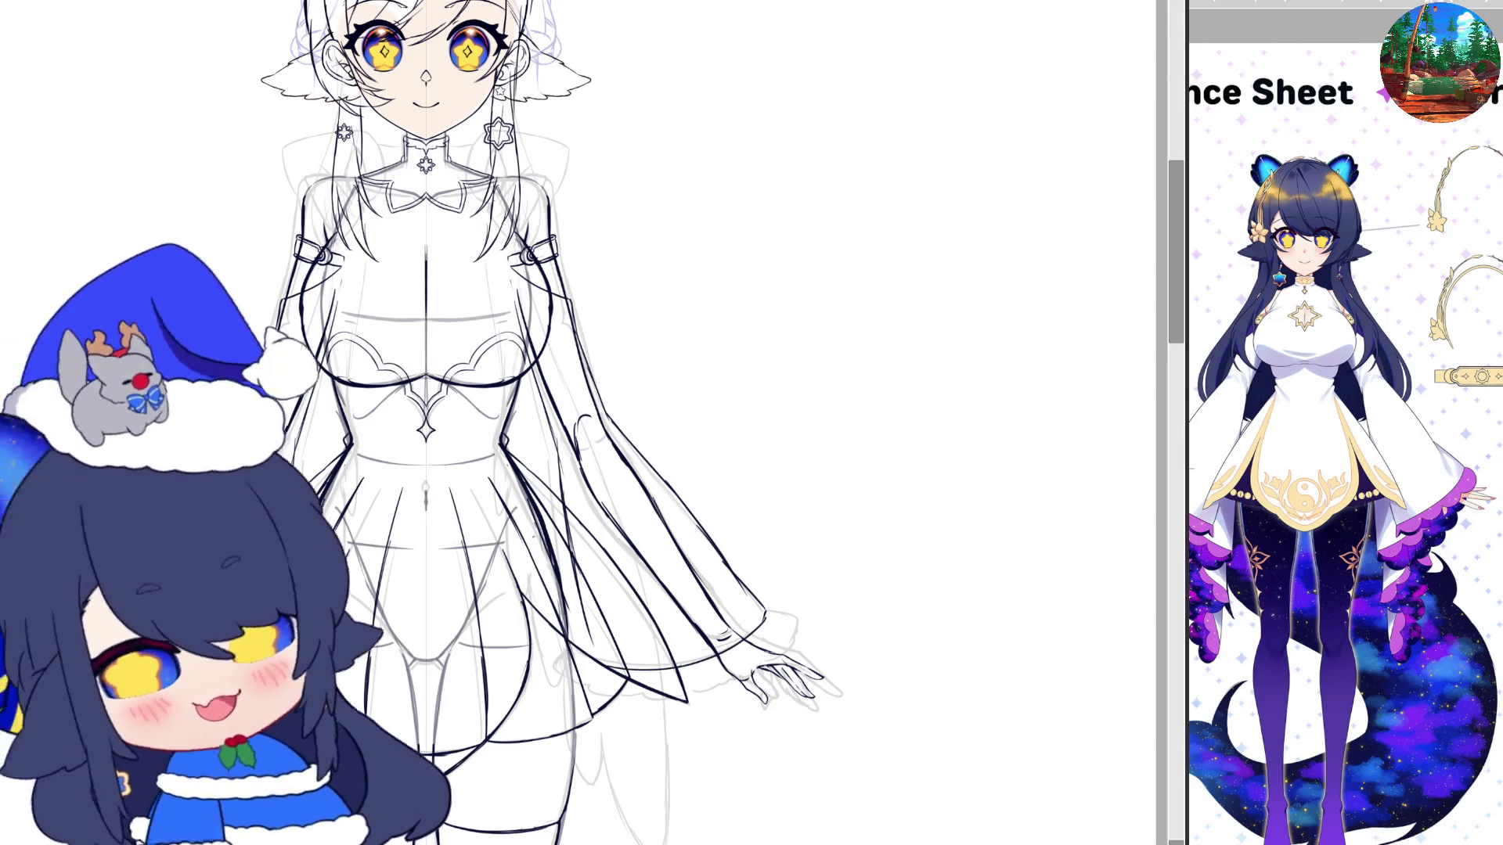
pyautogui.hscroll(-5, 579, 423)
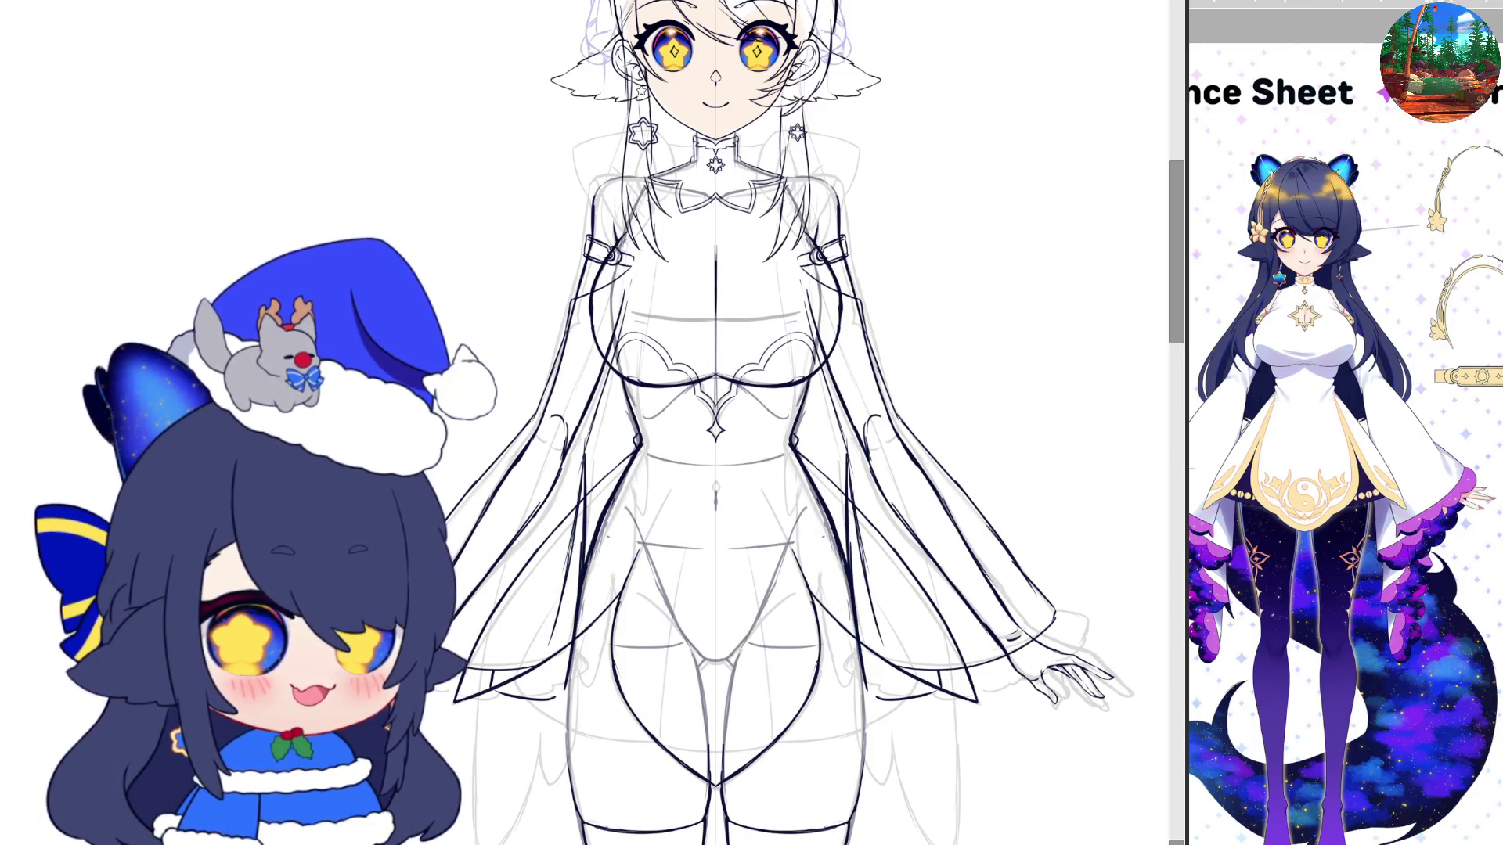
pyautogui.press('ctrl')
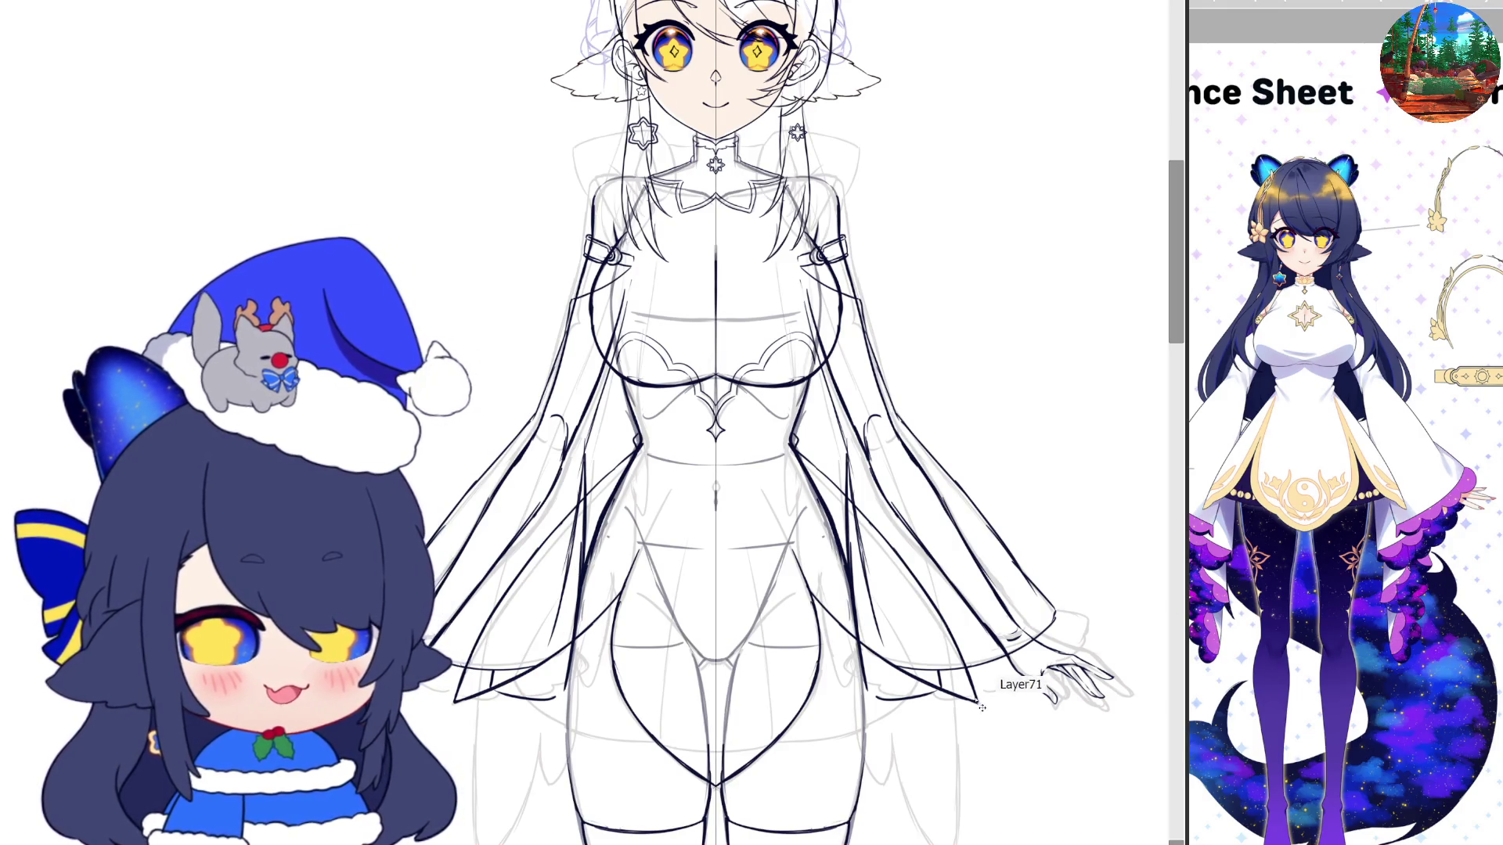
# Hide the collar and chest detail layer, then number the outer sleeve 1 and inner sleeve 2
pyautogui.keyDown('ctrl'); pyautogui.click(989, 708); pyautogui.keyUp('ctrl')
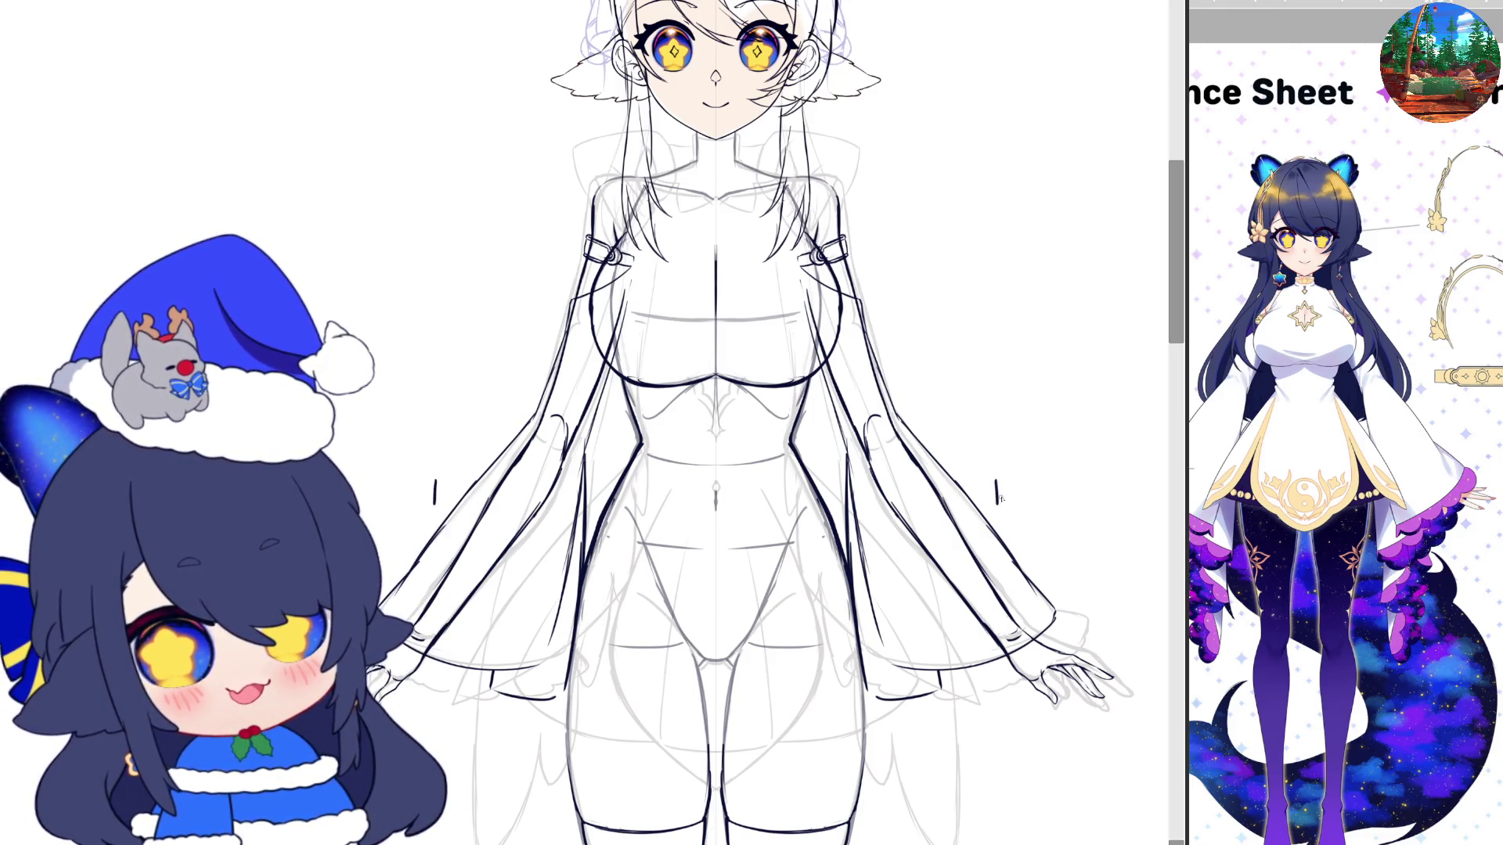
pyautogui.moveTo(996, 500); pyautogui.dragTo(998, 516)
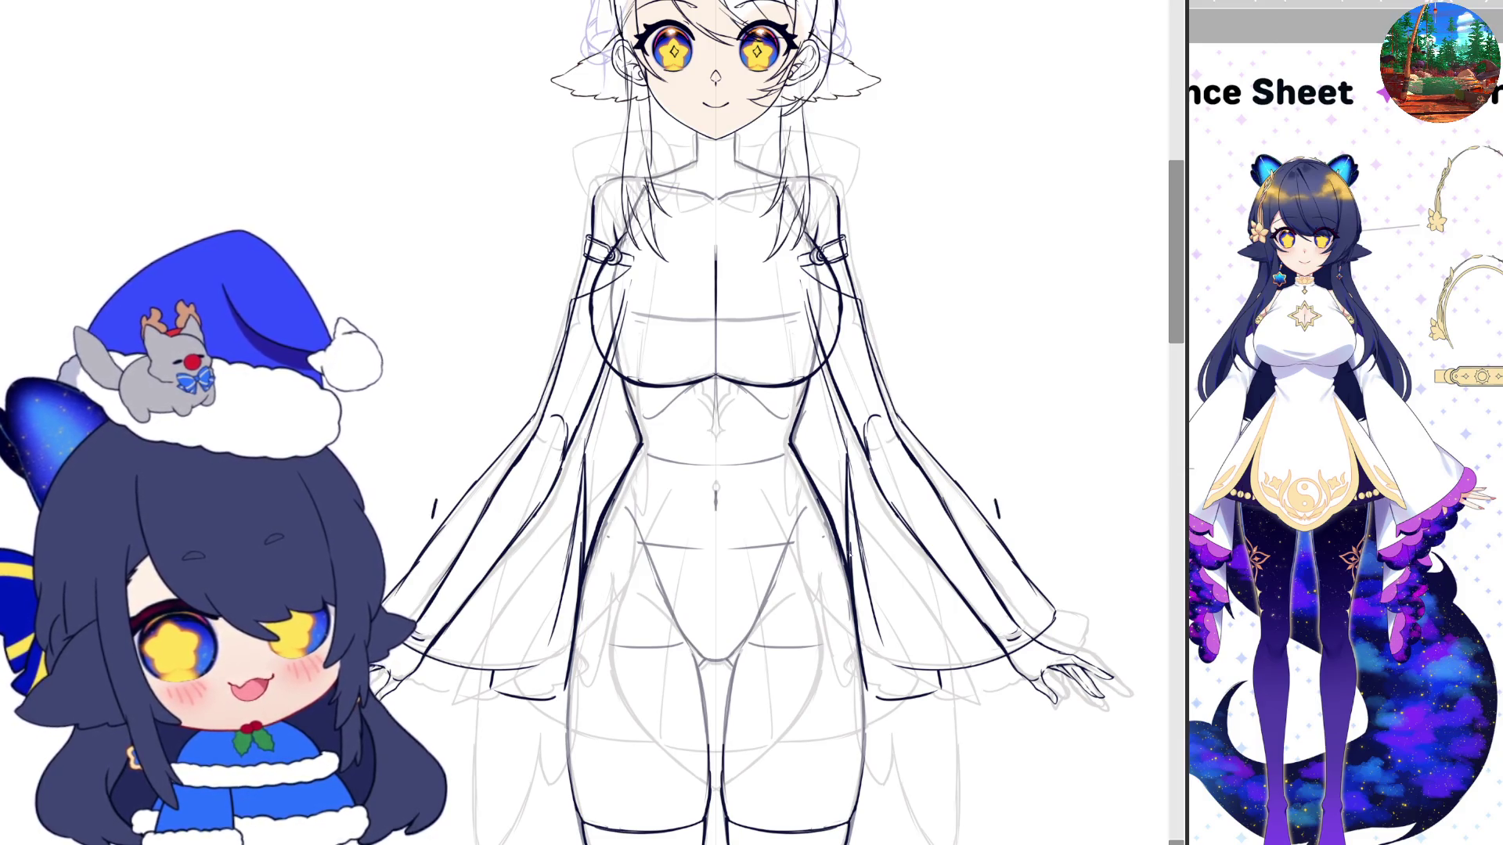
pyautogui.moveTo(826, 557); pyautogui.dragTo(833, 560)
pyautogui.scroll(-3, 969, 550)
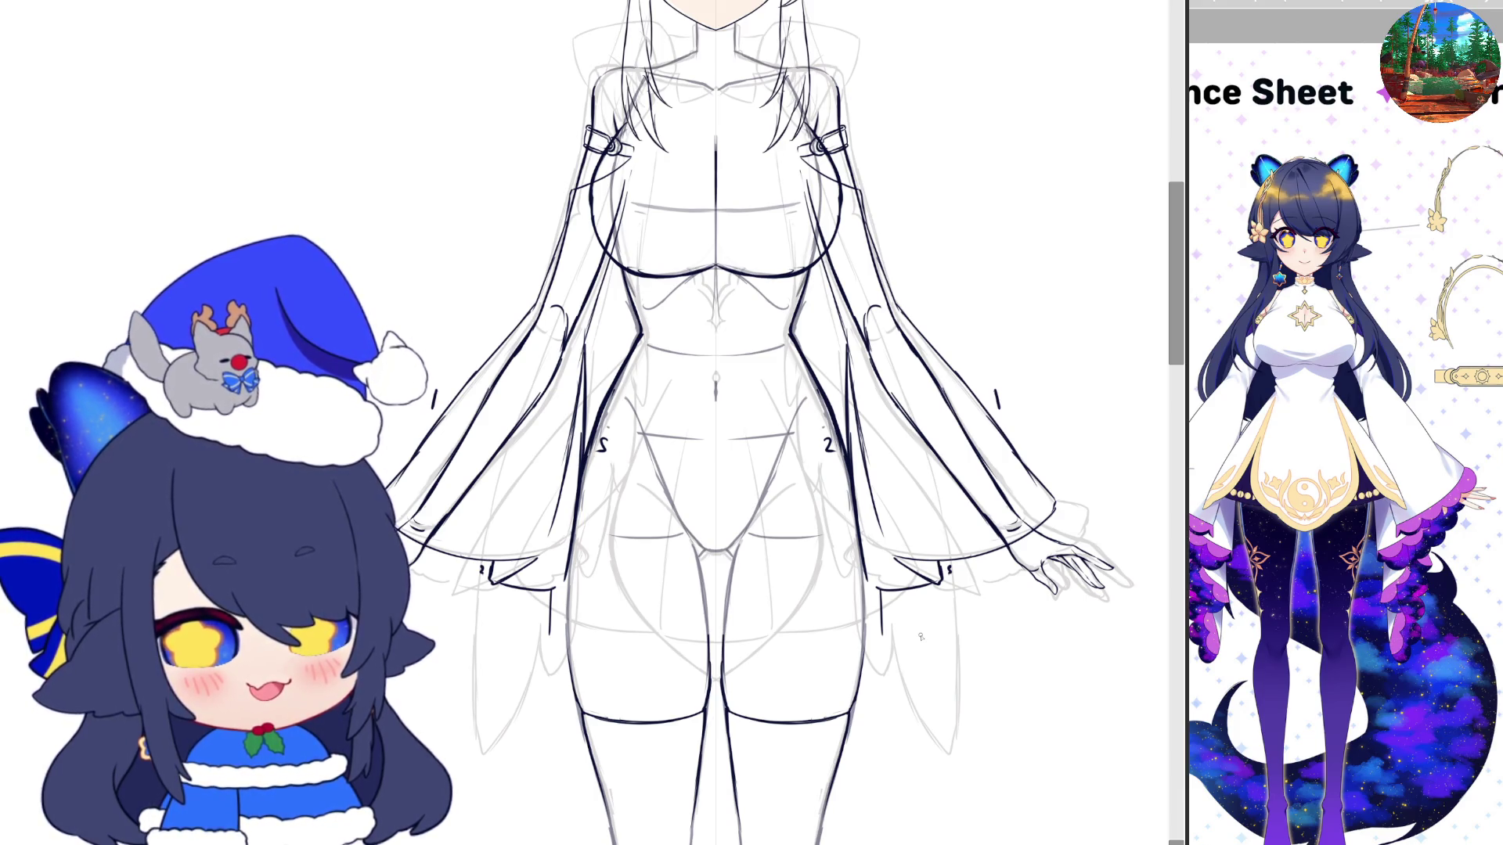
# Begin sketching the mirrored cuff panels beneath both sleeves
pyautogui.moveTo(883, 642)
pyautogui.mouseDown()
pyautogui.moveTo(913, 638)
pyautogui.moveTo(915, 620)
pyautogui.mouseUp()
pyautogui.scroll(-2, 1057, 796)
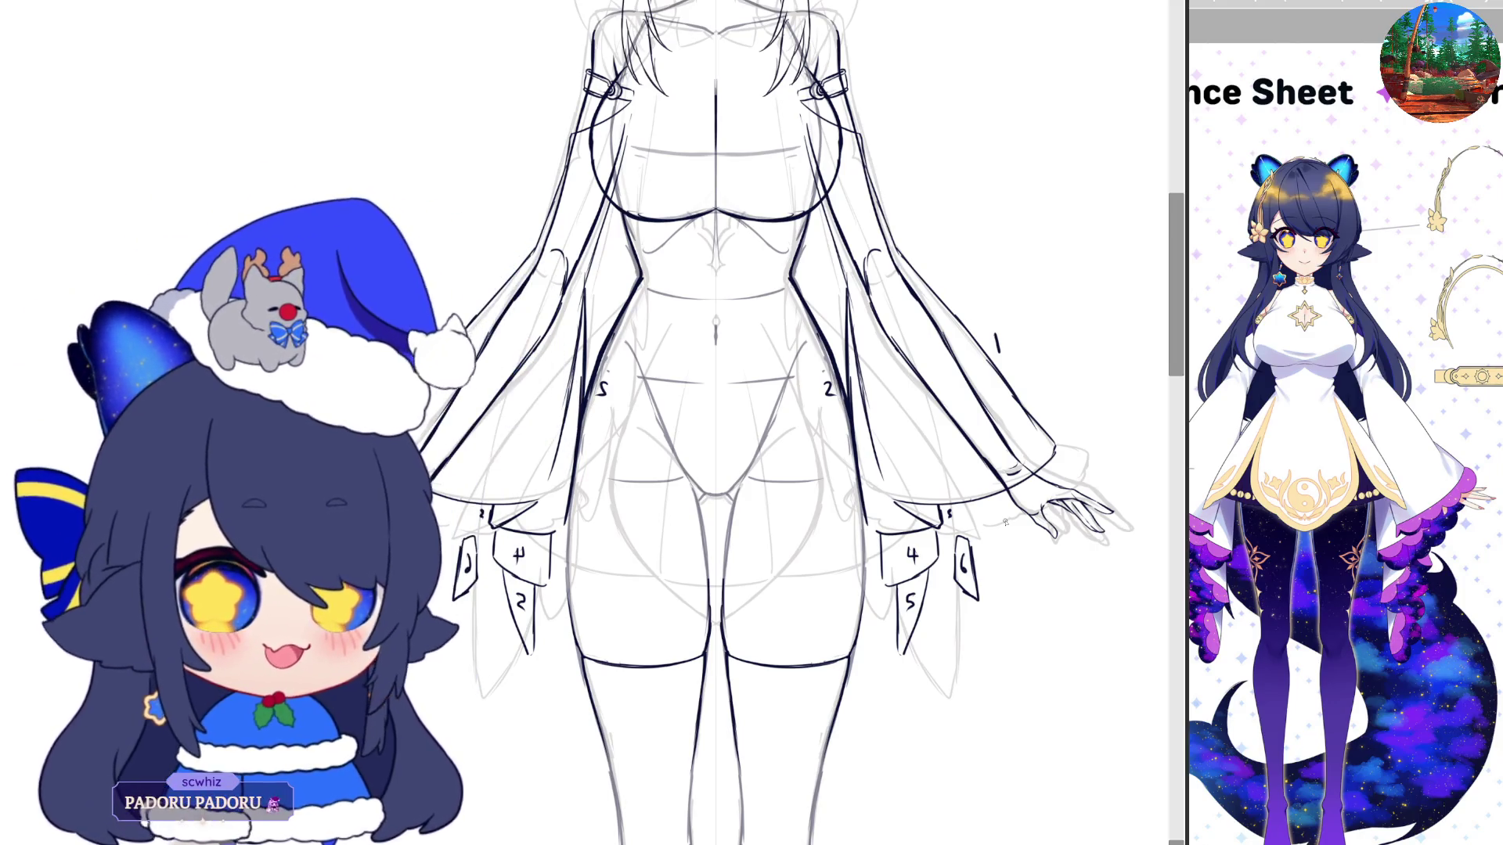
pyautogui.scroll(-3, 913, 564)
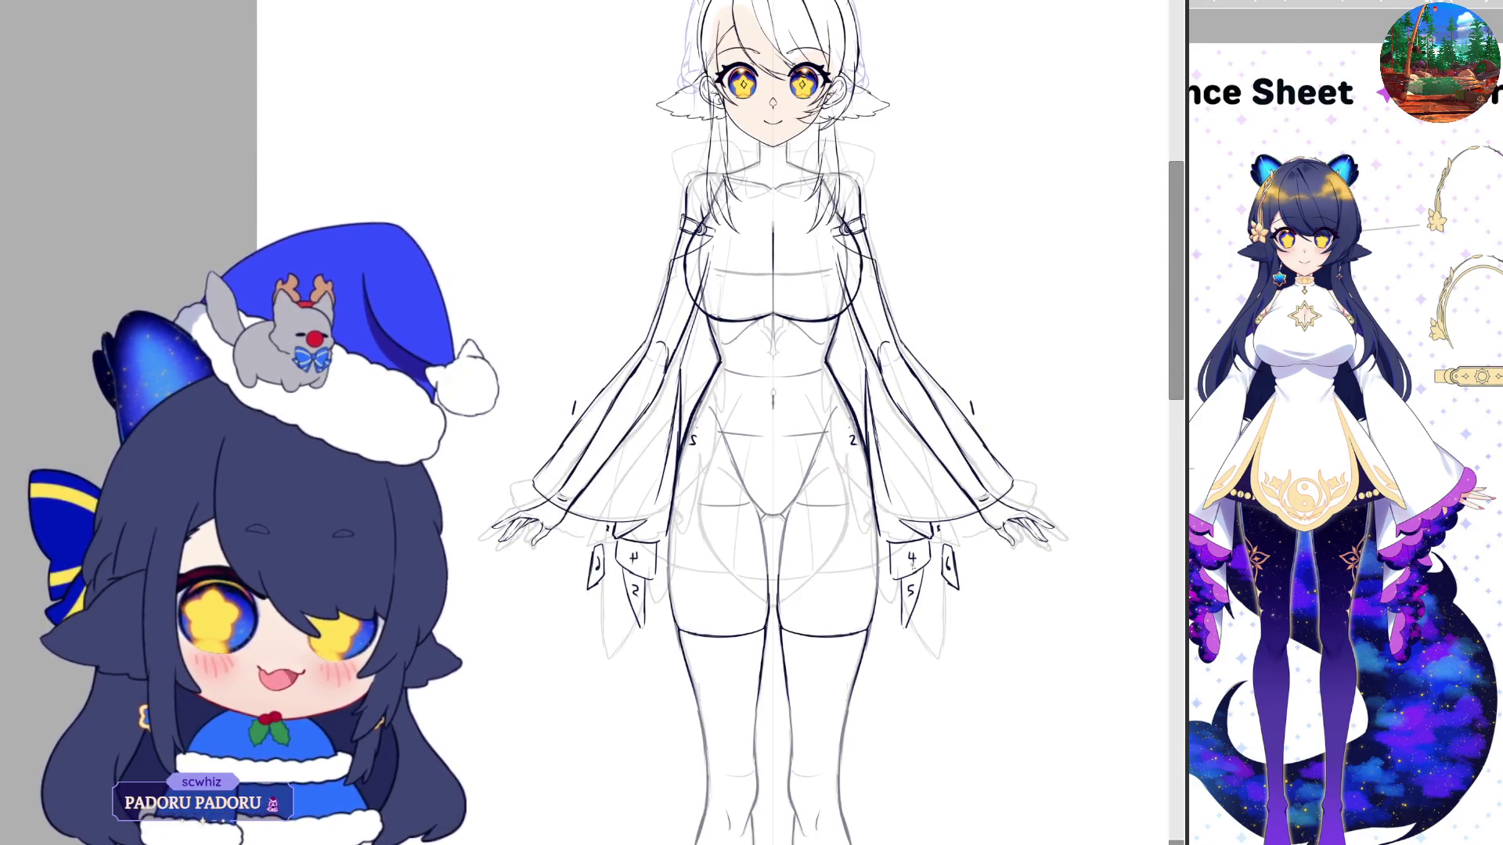
pyautogui.scroll(-1, 913, 564)
pyautogui.scroll(1, 837, 518)
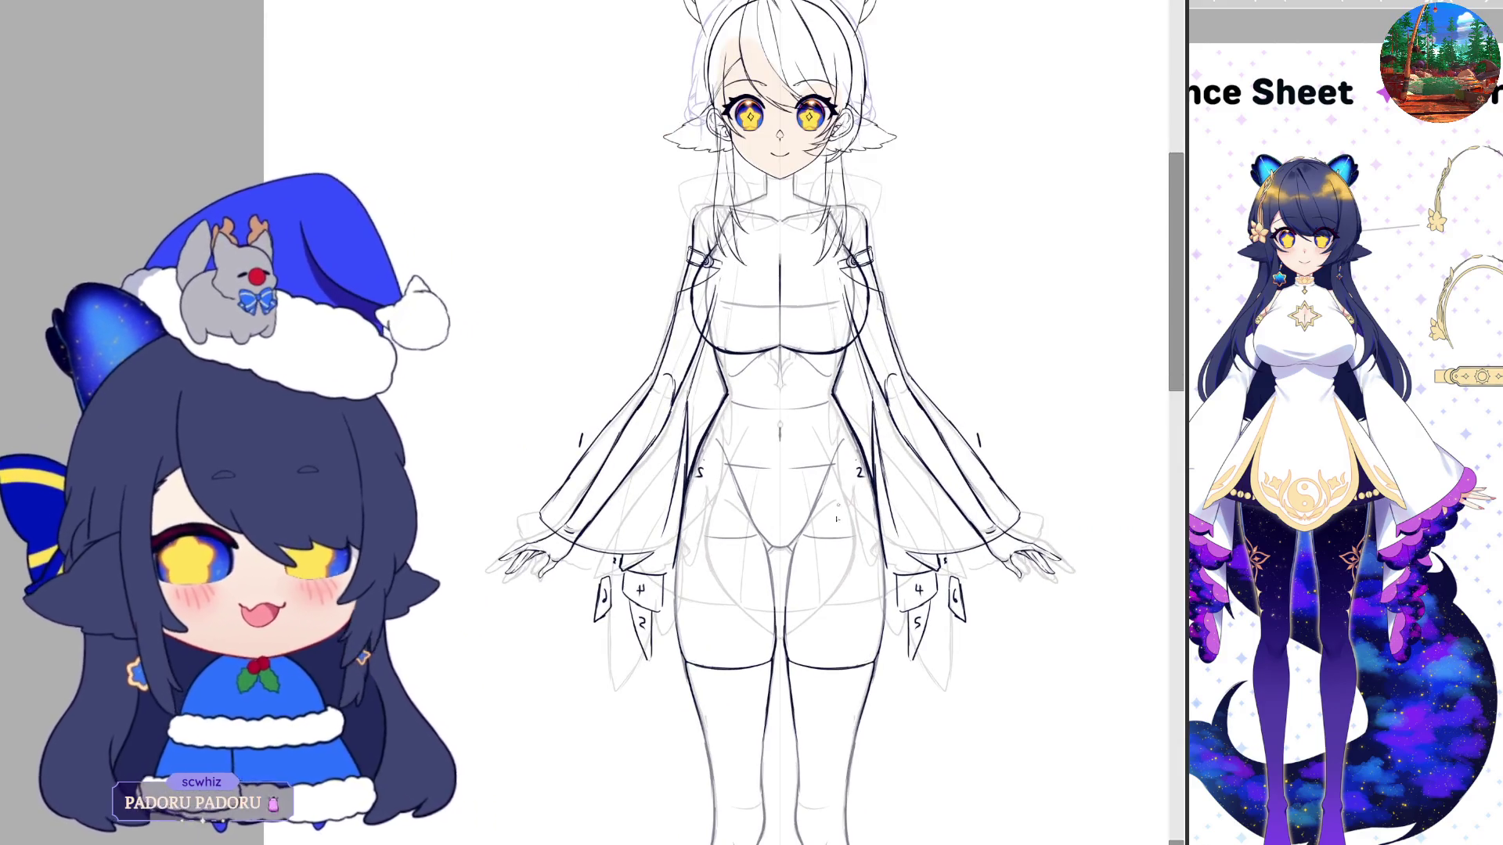
pyautogui.scroll(-1, 836, 519)
pyautogui.scroll(1, 843, 472)
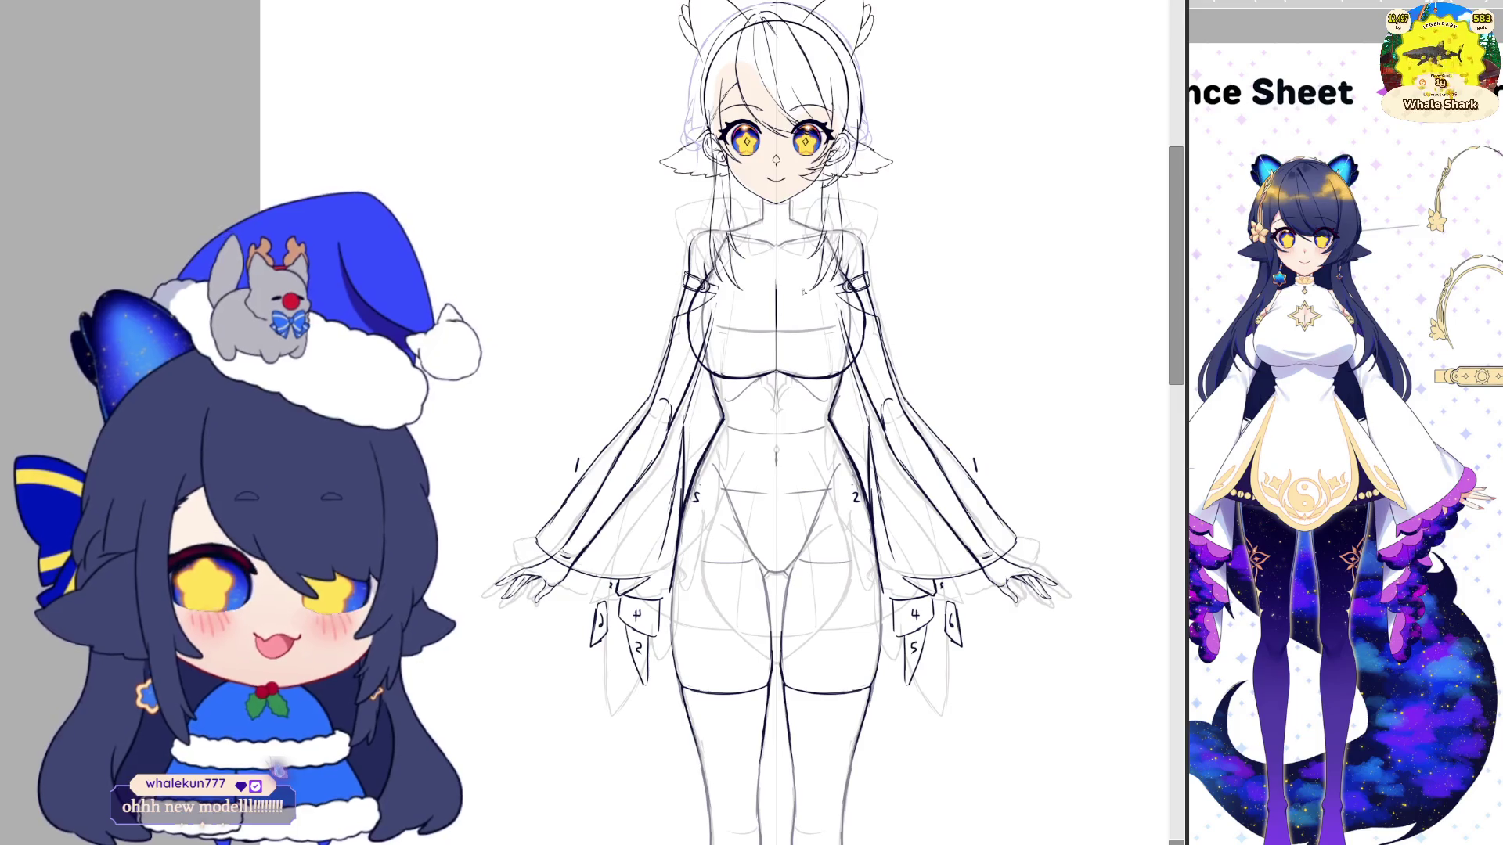
pyautogui.scroll(2, 803, 291)
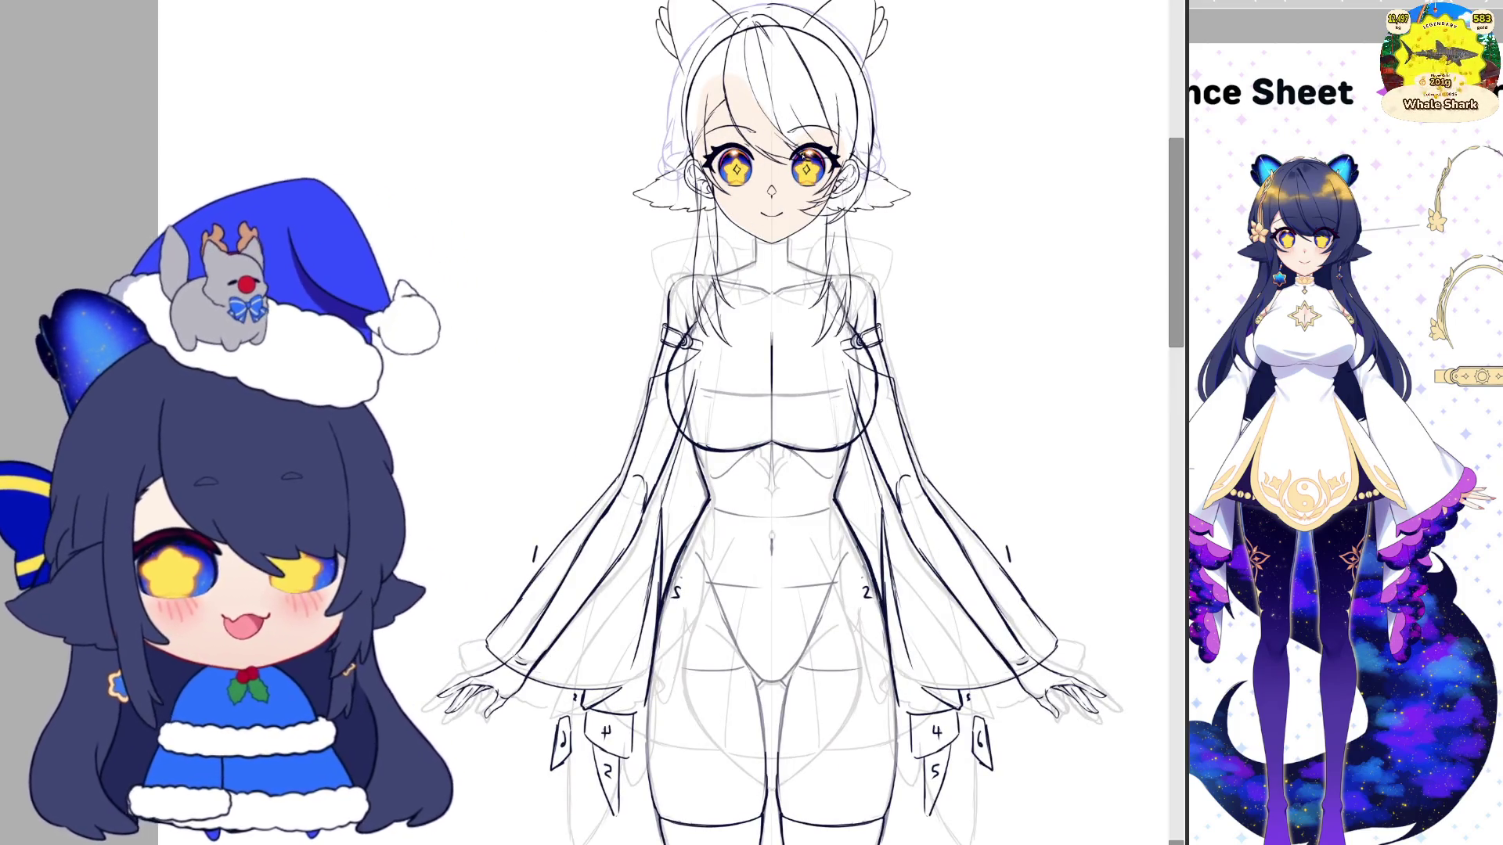
pyautogui.scroll(-1, 756, 703)
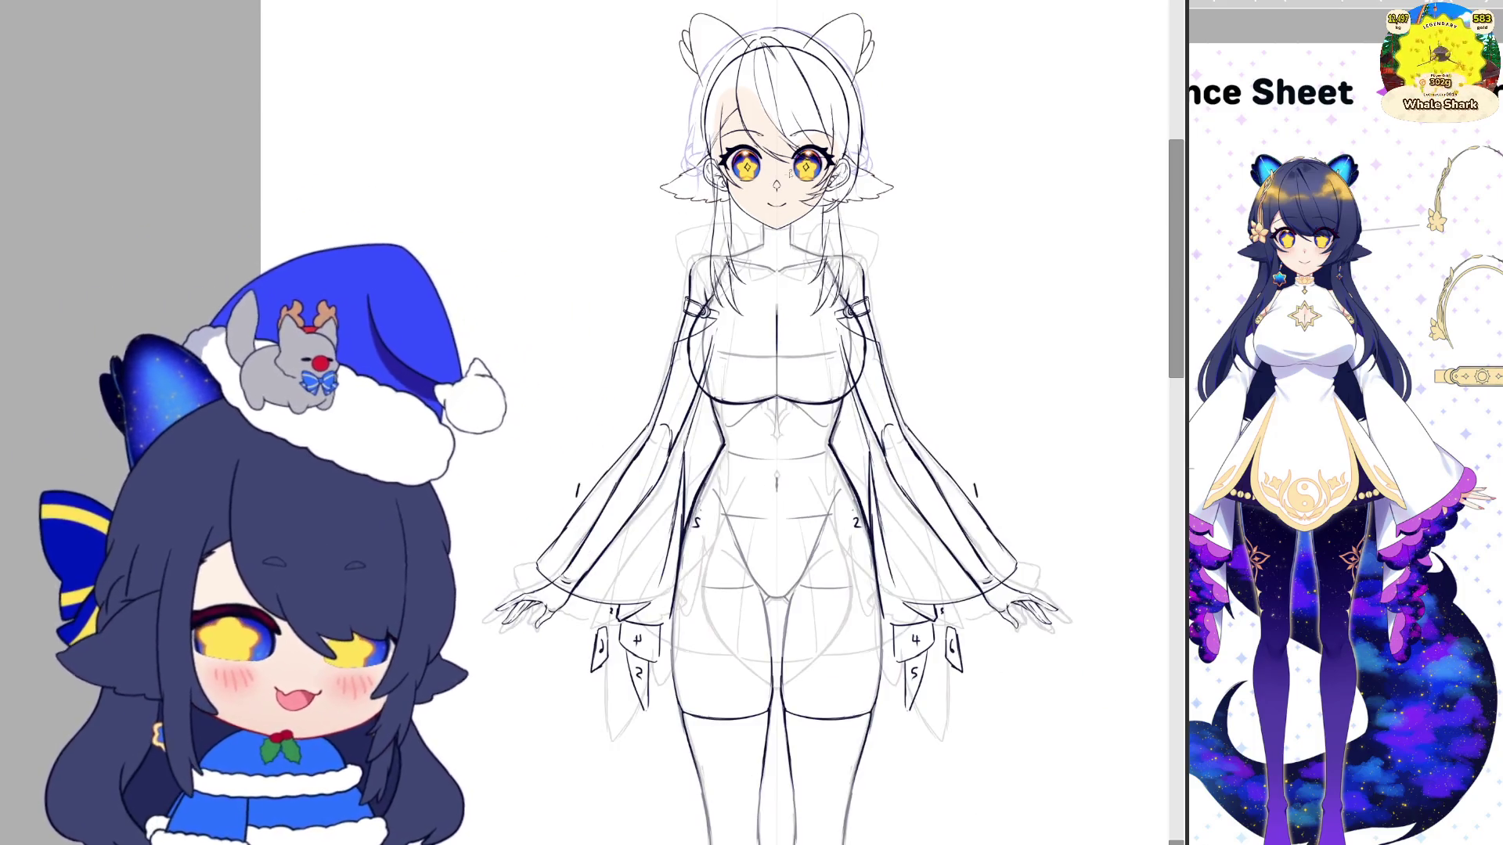
pyautogui.scroll(-1, 756, 702)
pyautogui.scroll(3, 756, 703)
pyautogui.scroll(1, 758, 632)
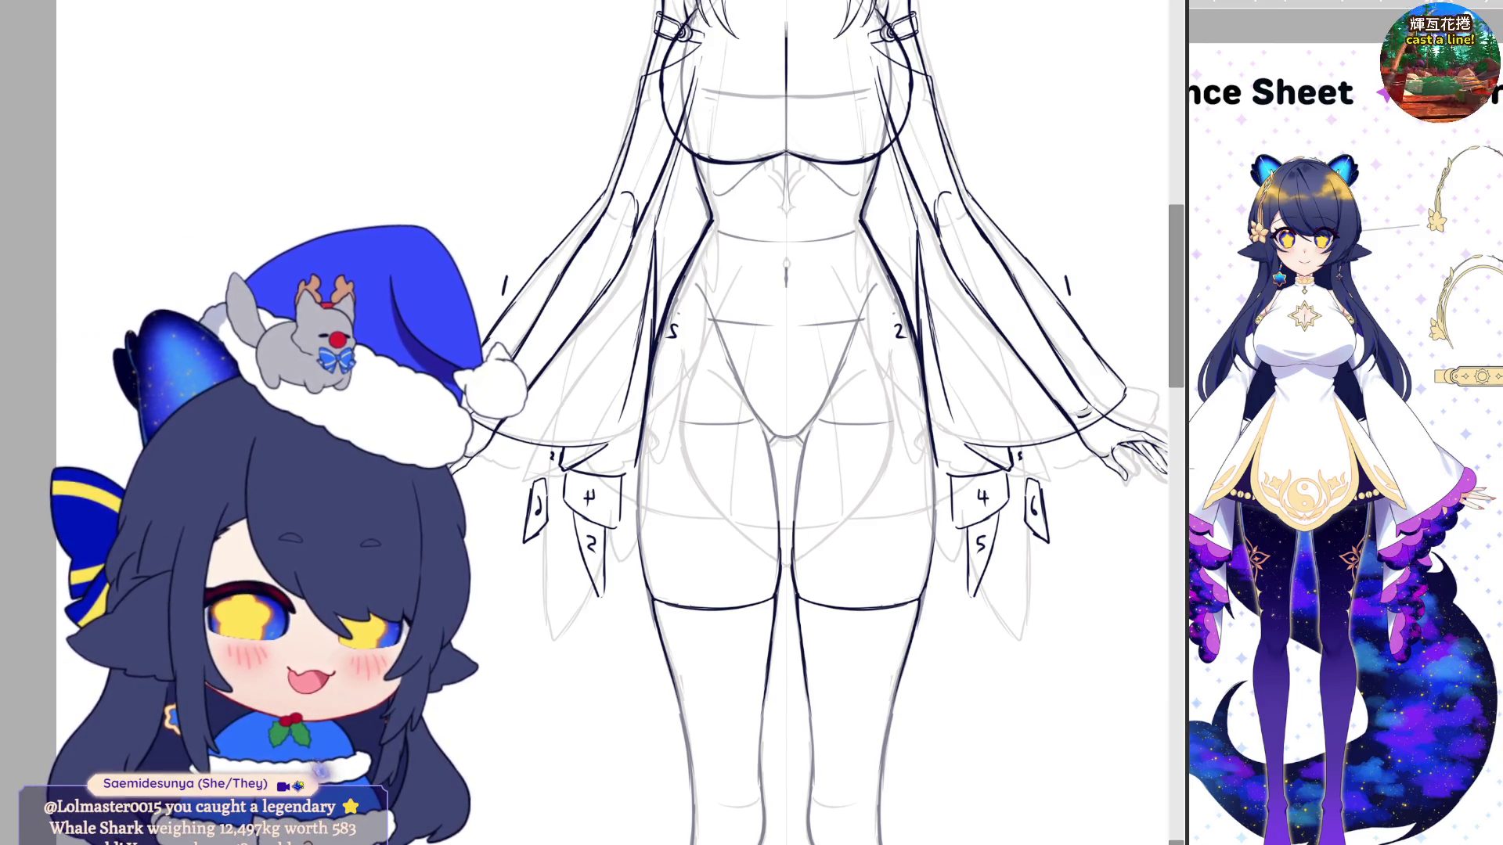
pyautogui.moveTo(1187, 423); pyautogui.dragTo(1171, 422)
pyautogui.scroll(-1, 1334, 423)
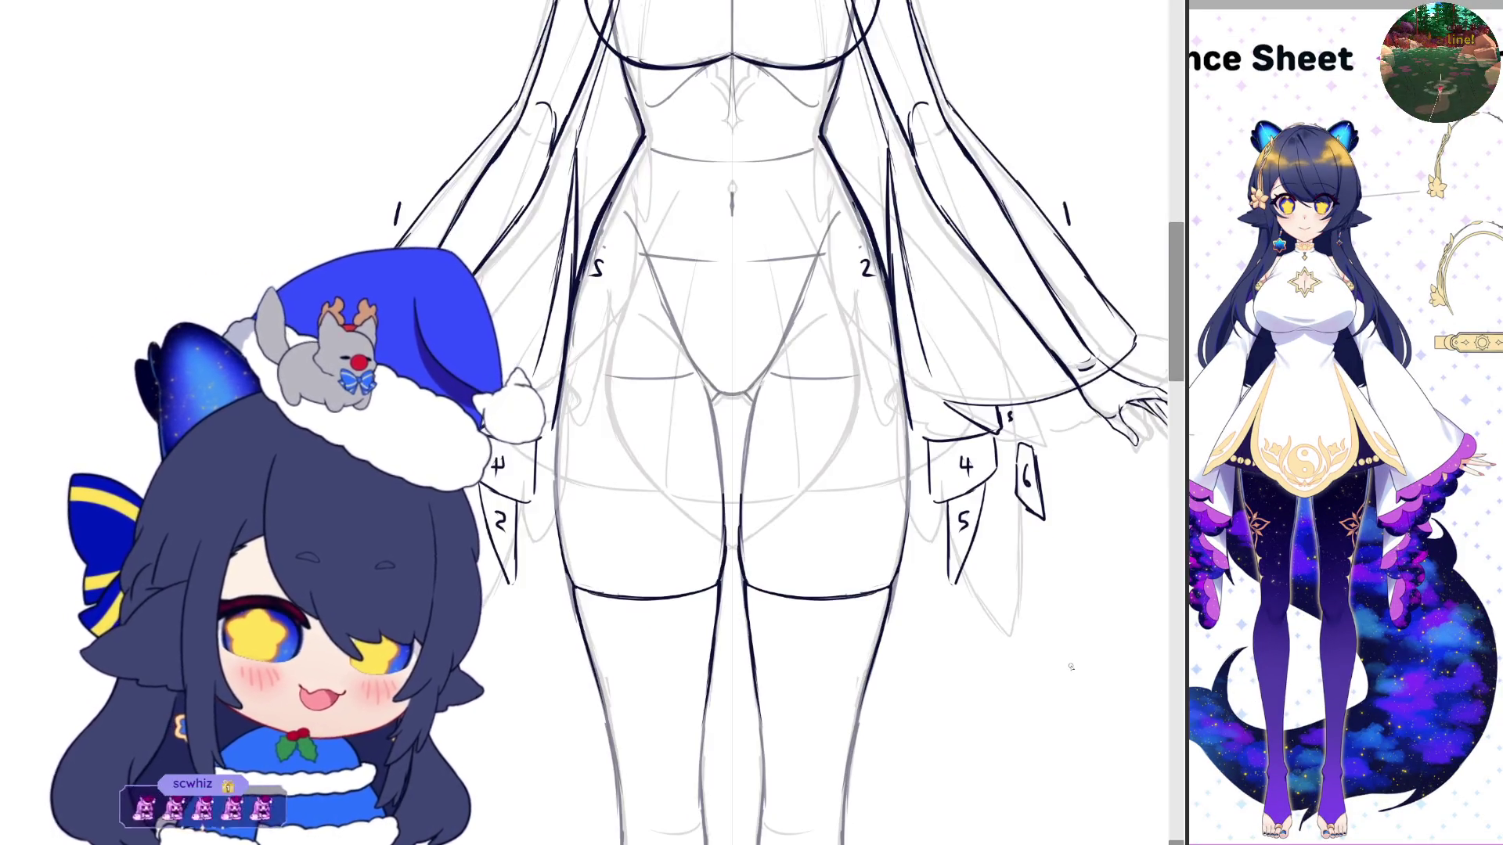
pyautogui.scroll(1, 1071, 666)
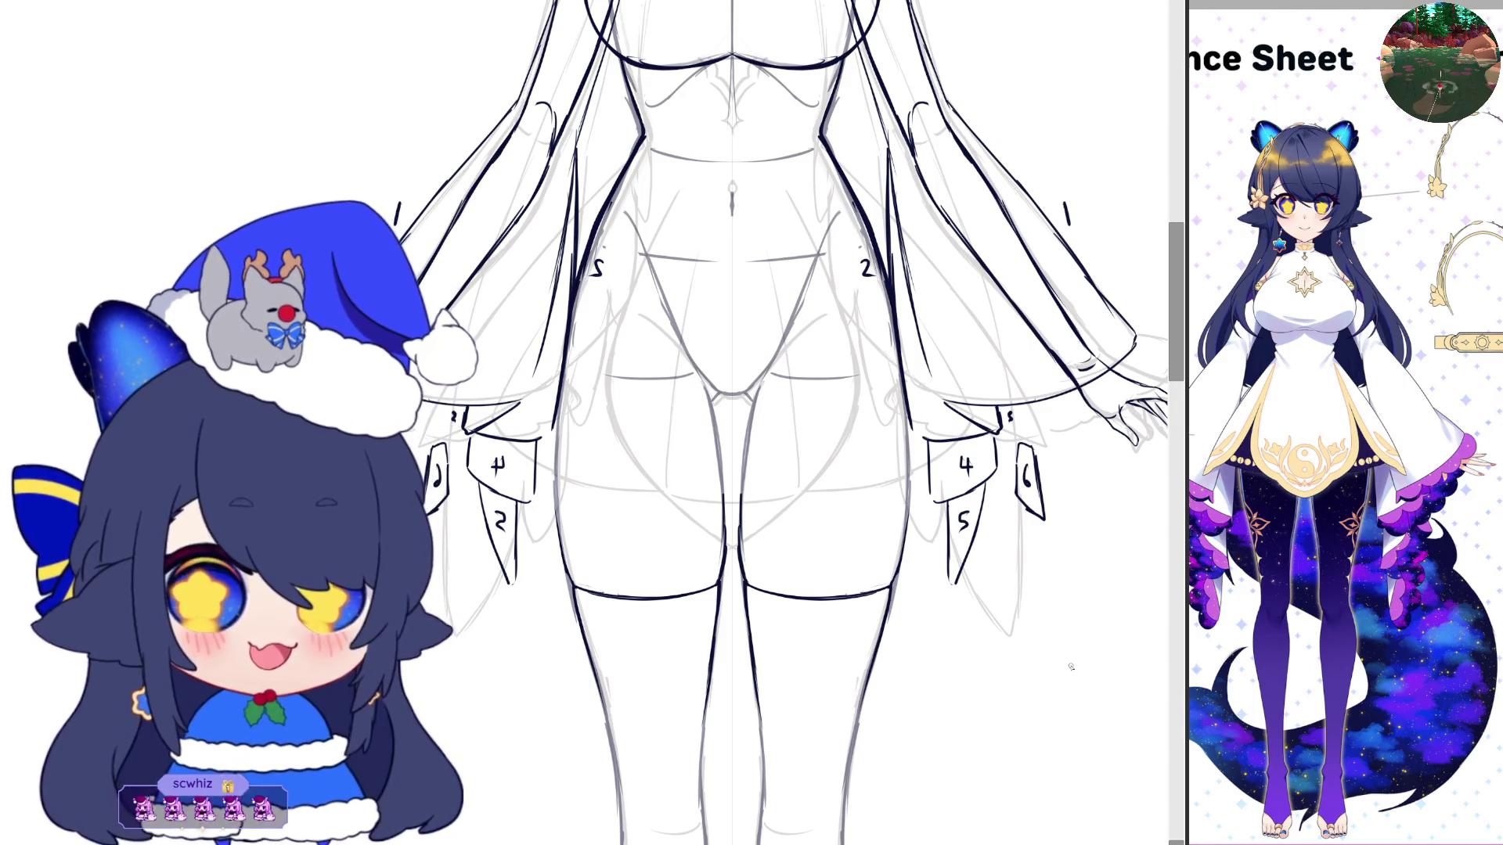
pyautogui.scroll(-1, 939, 626)
pyautogui.scroll(1, 989, 570)
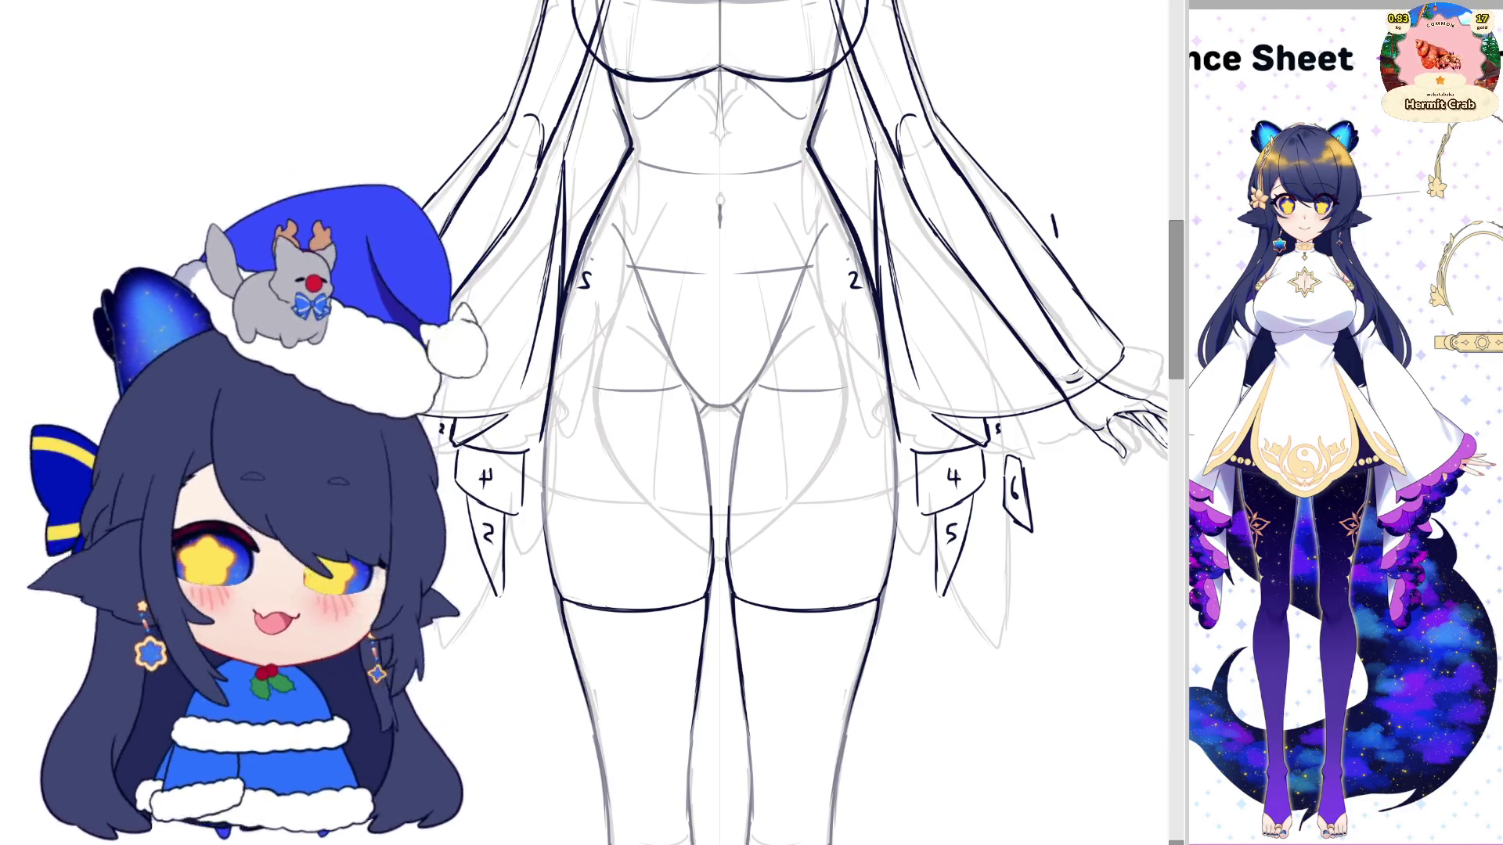
pyautogui.moveTo(1125, 377); pyautogui.dragTo(1091, 395)
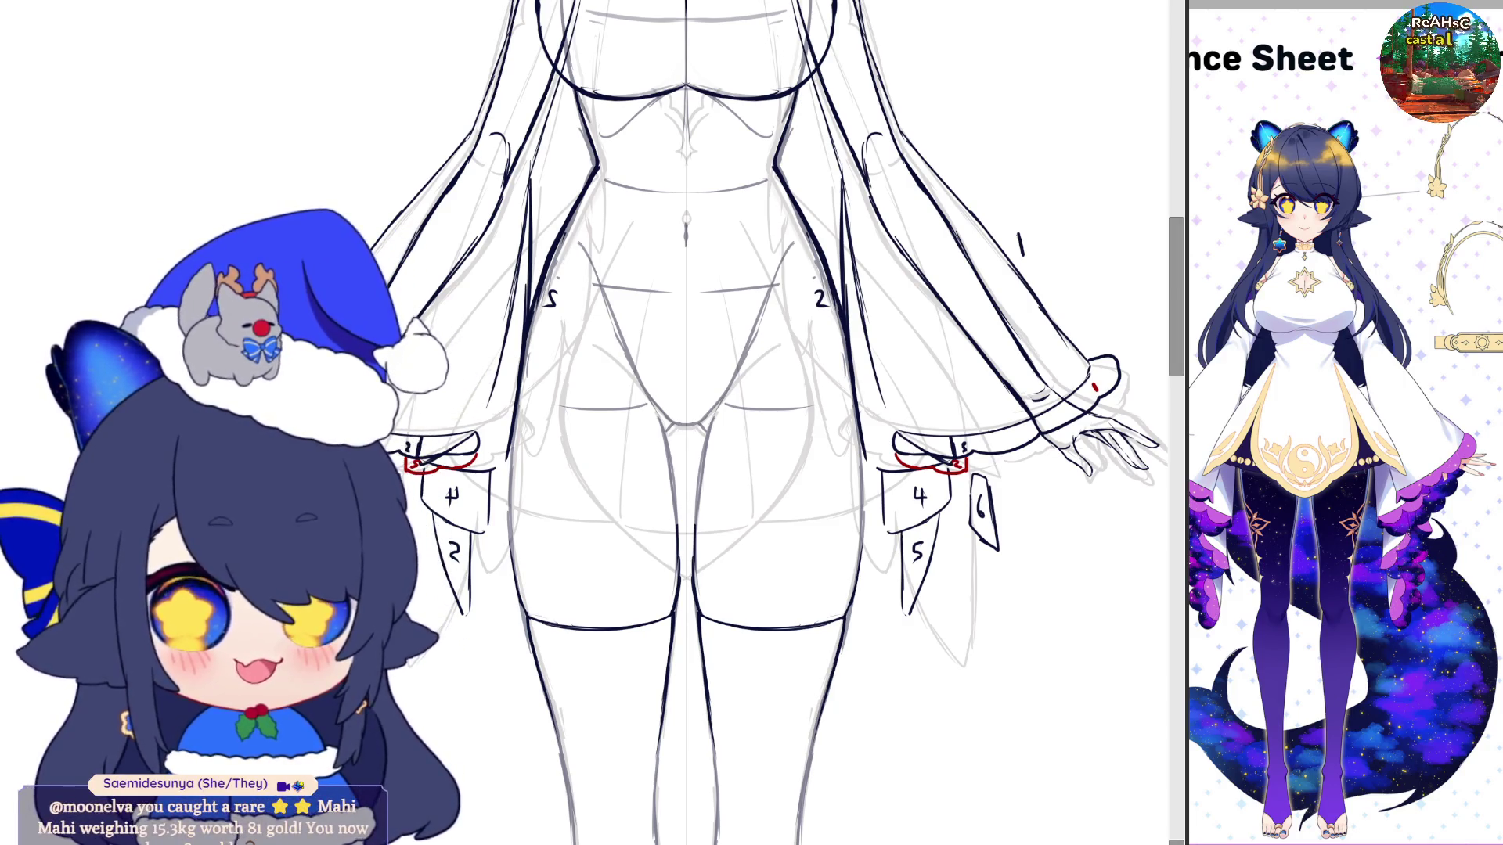
# Switch to the NewCanvas4 stream panel canvas, move and enlarge its window, and zoom in
pyautogui.hotkey('ctrl', 'Tab')
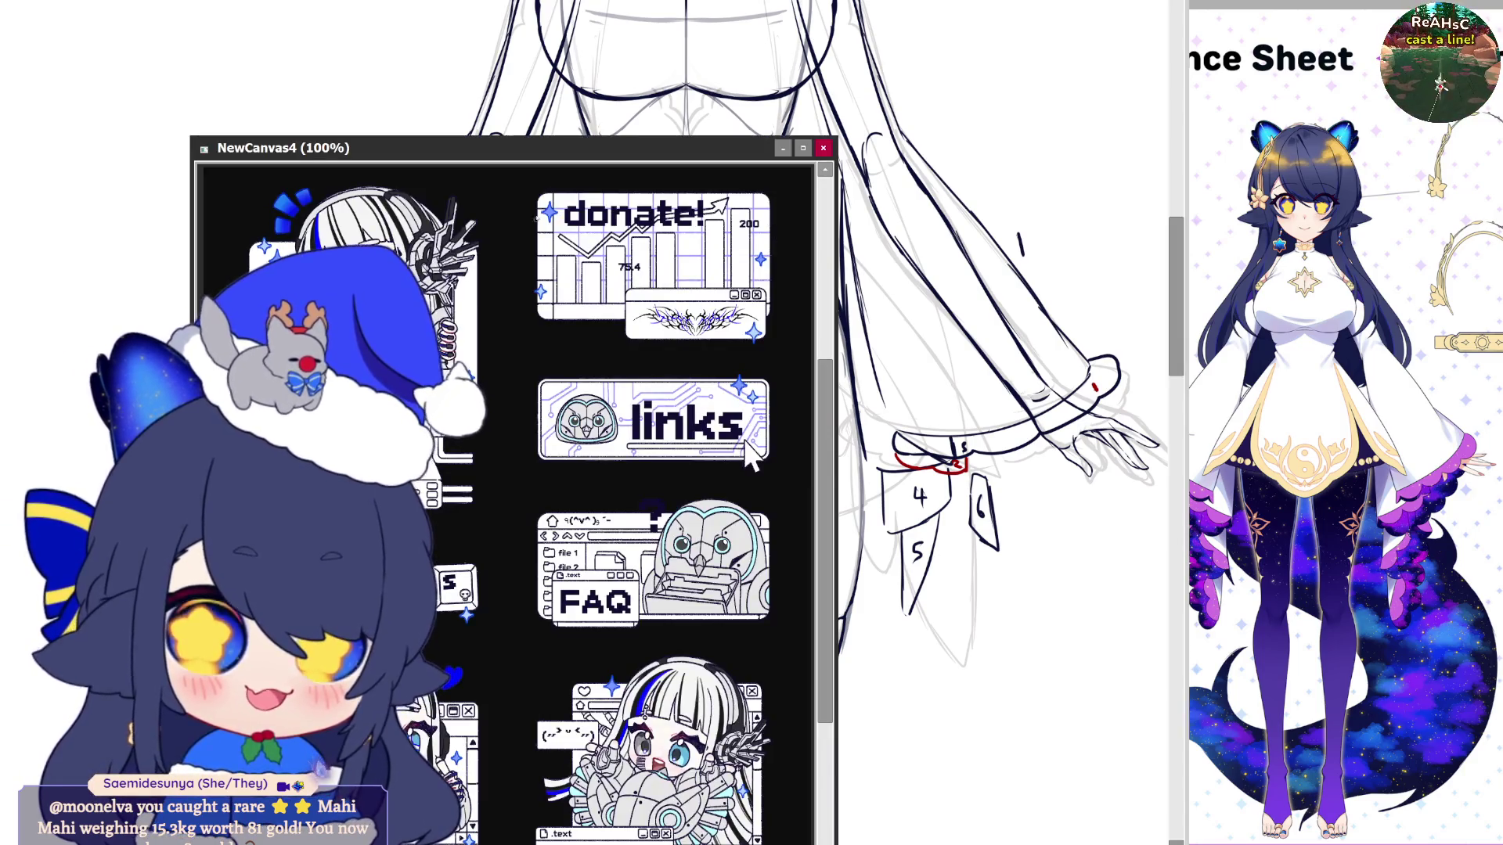
pyautogui.moveTo(569, 154); pyautogui.dragTo(578, 0)
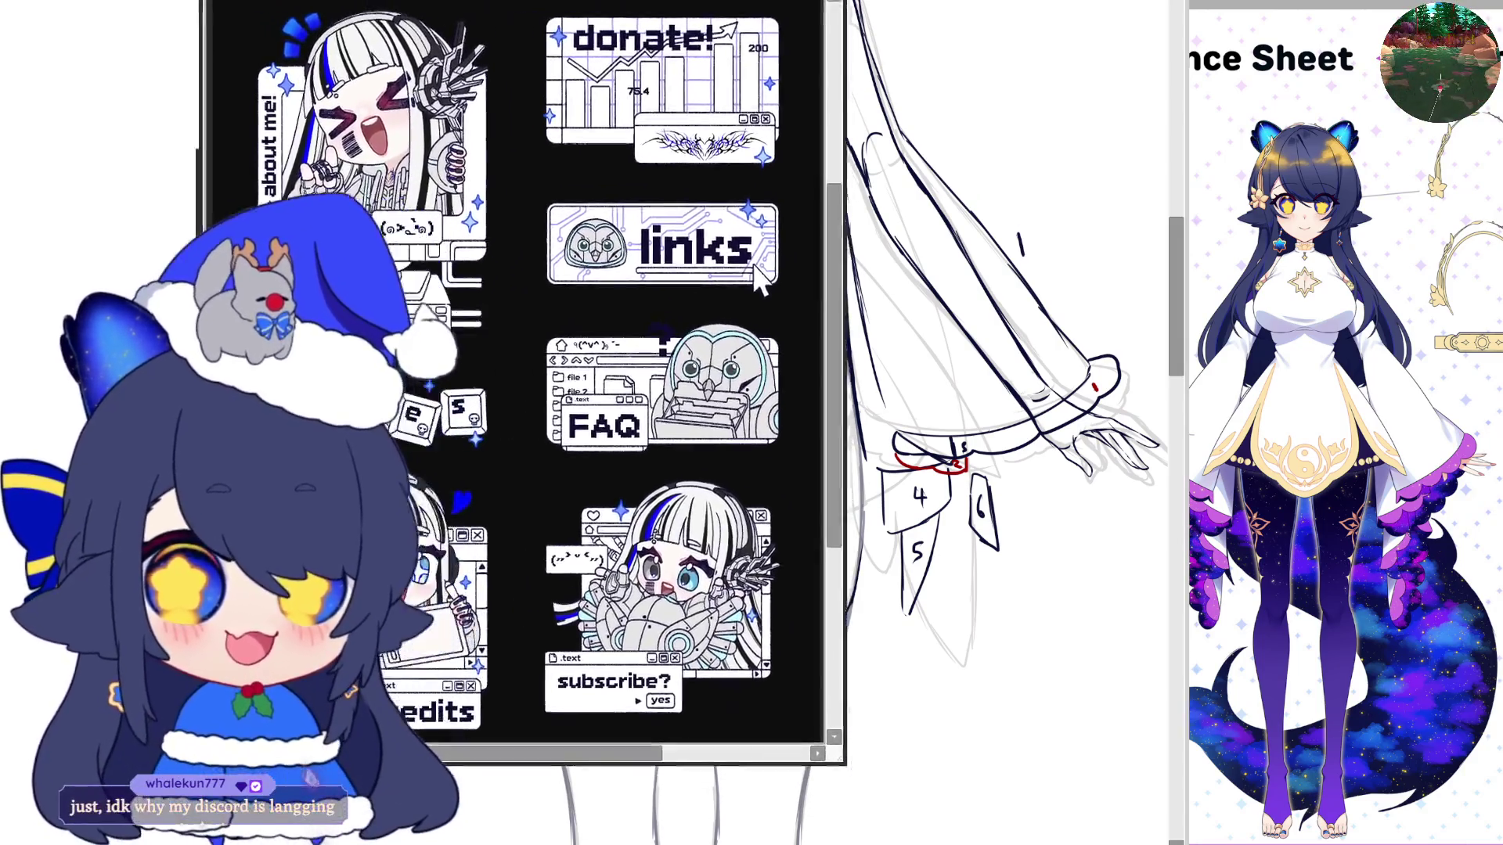
pyautogui.moveTo(759, 278); pyautogui.dragTo(1058, 317)
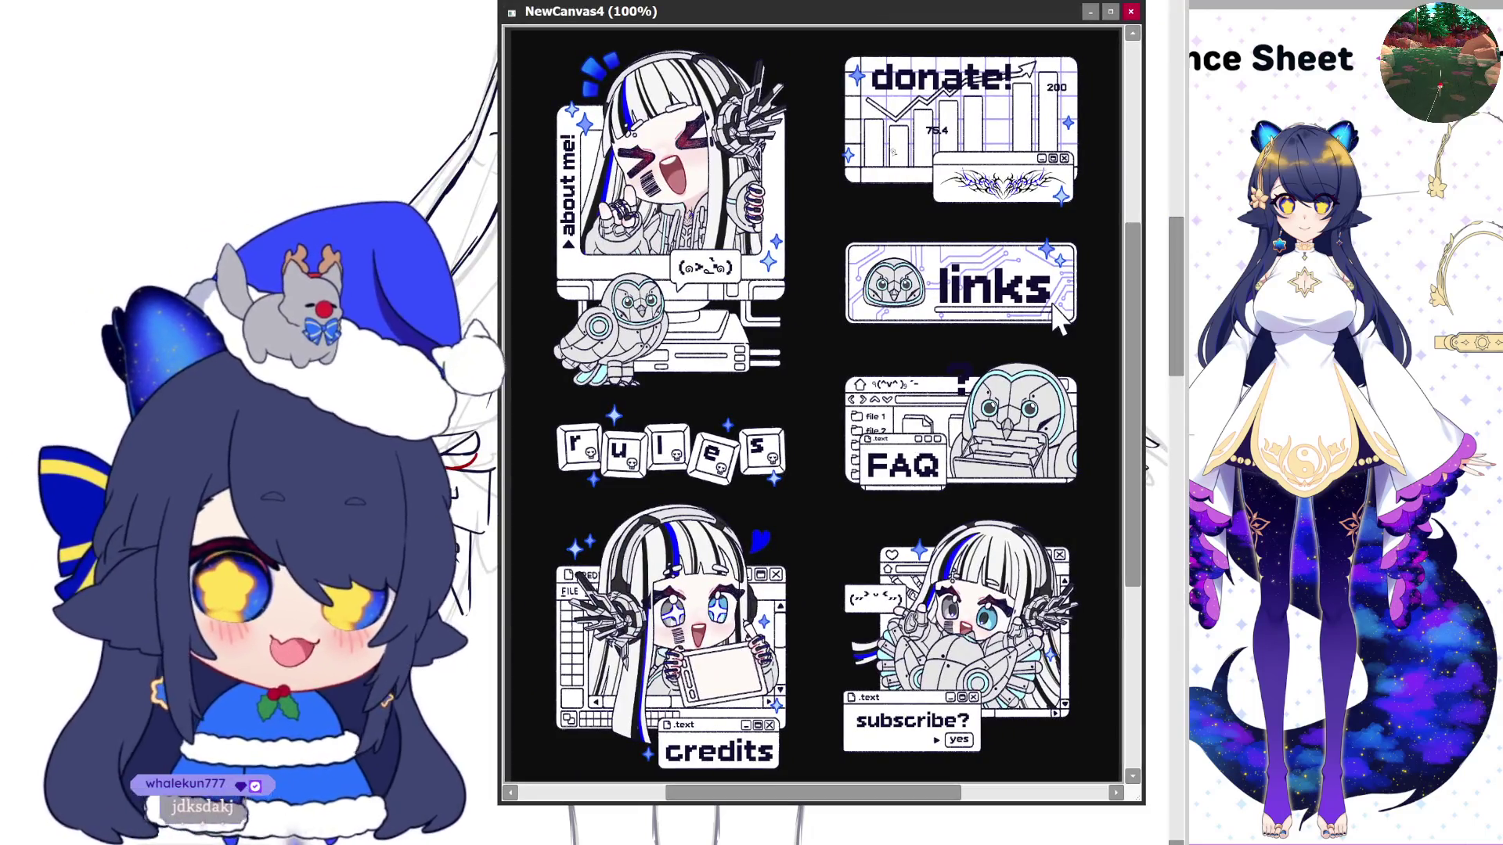
pyautogui.moveTo(1144, 803); pyautogui.dragTo(1248, 844)
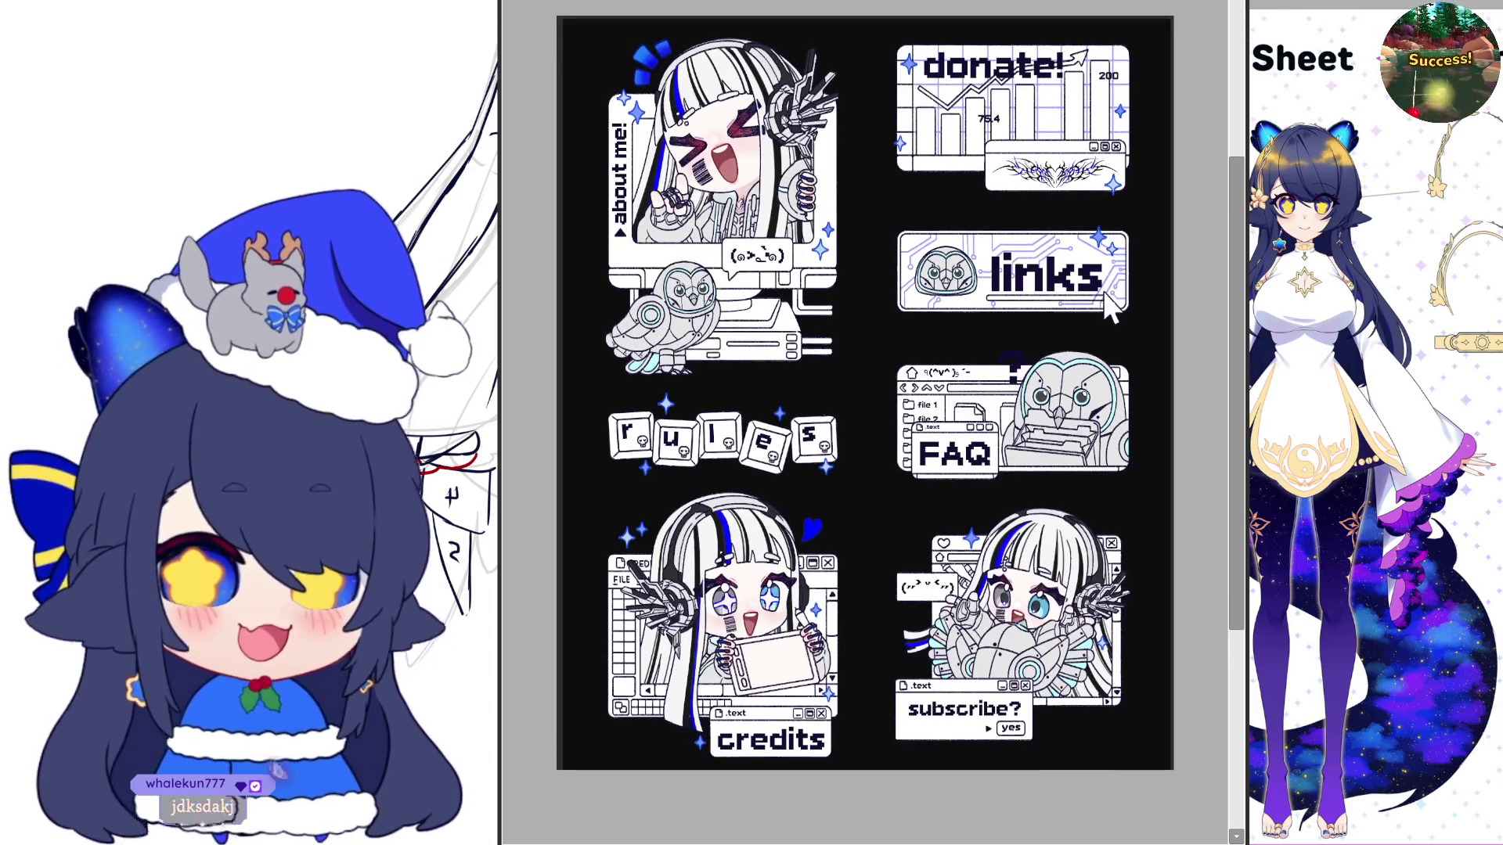
pyautogui.moveTo(793, 4); pyautogui.dragTo(793, 0)
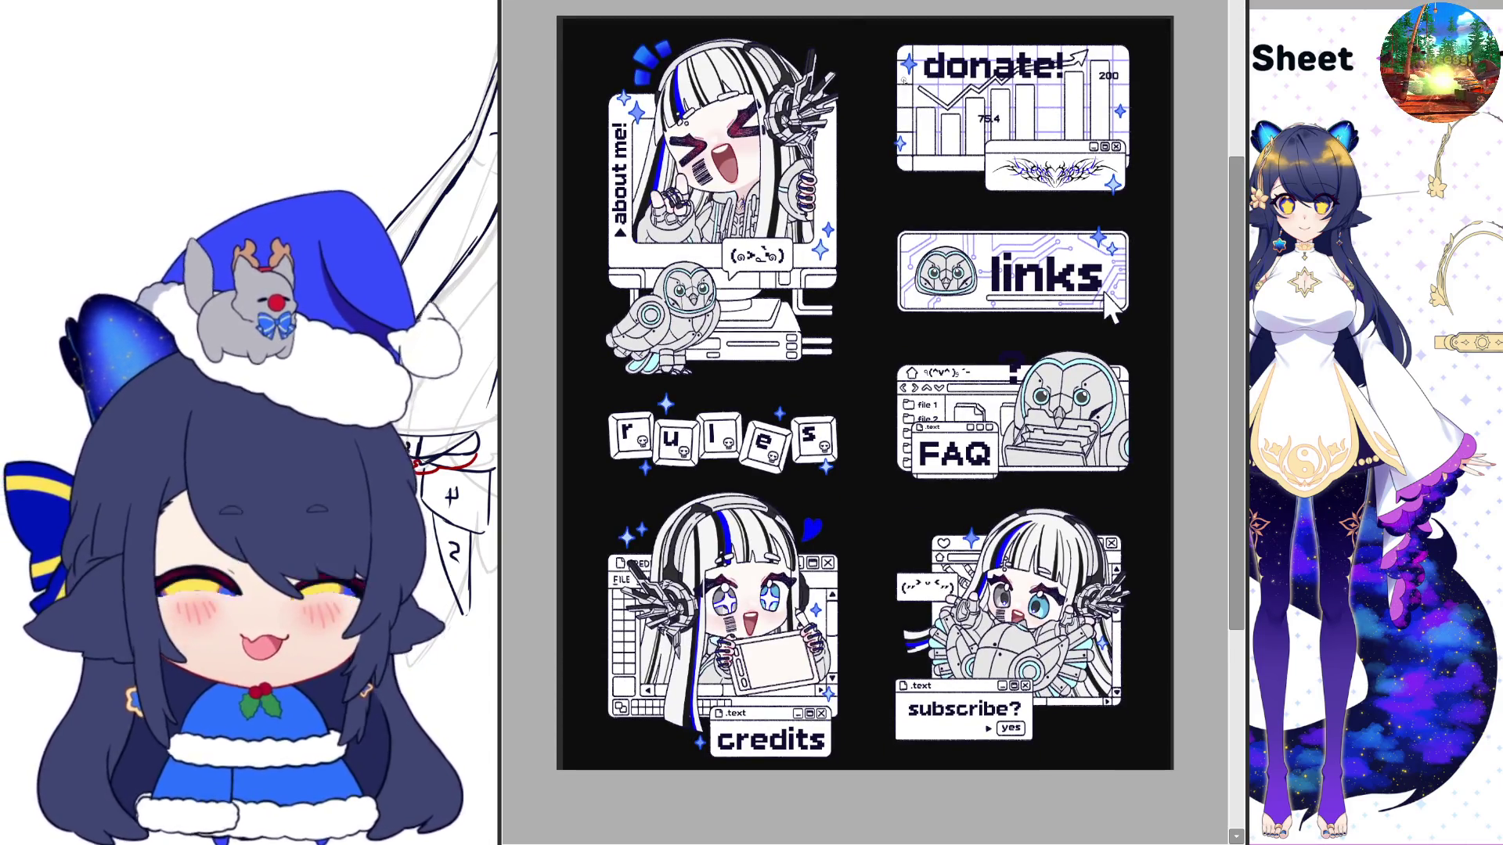
pyautogui.scroll(1, 1110, 309)
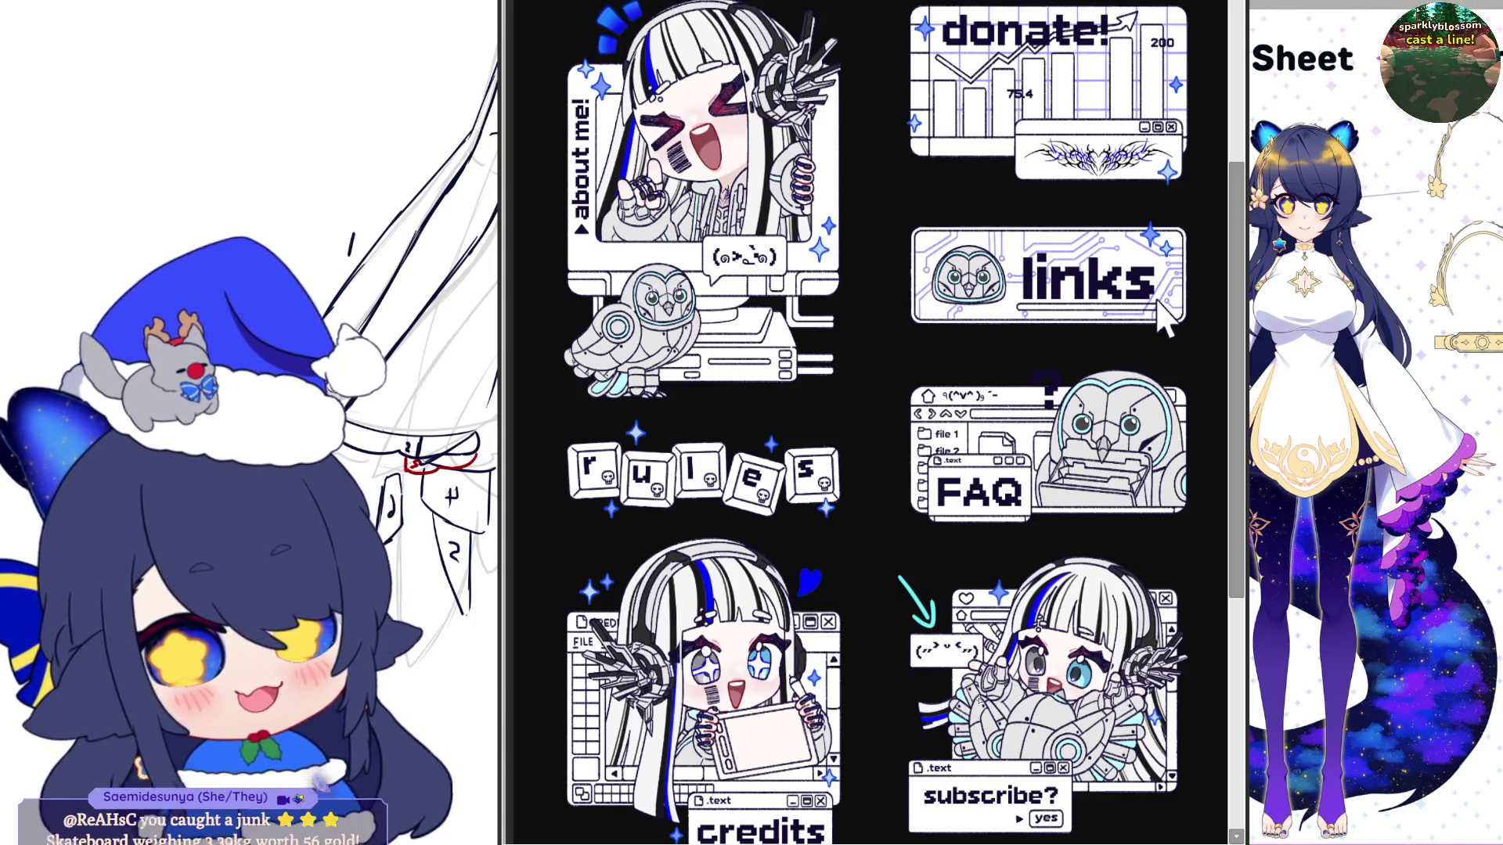
pyautogui.scroll(5, 919, 618)
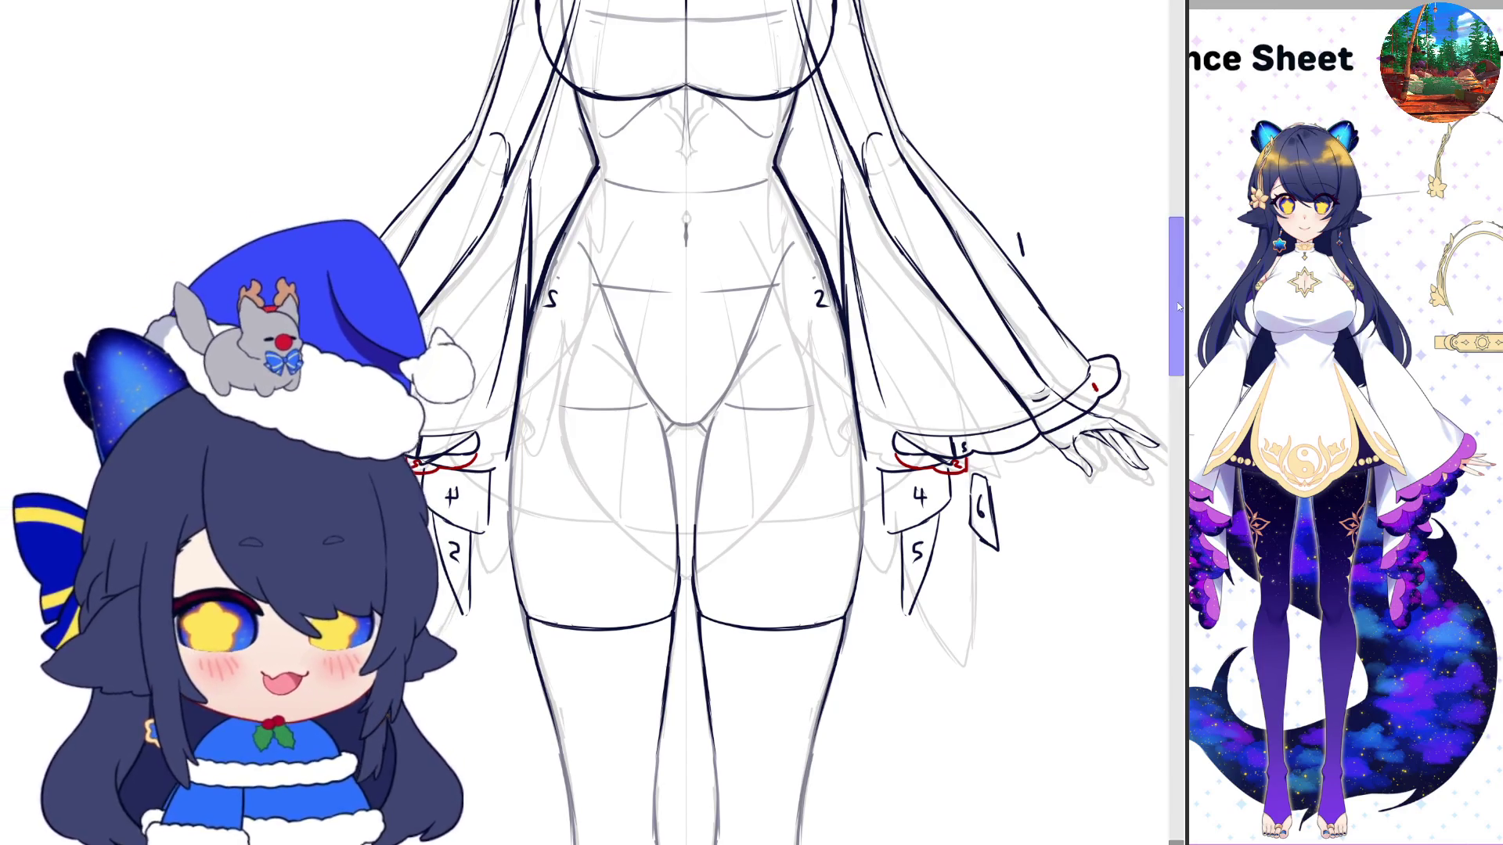
# Extend the red ruffle cuff guide along the right wrist
pyautogui.scroll(-1, 1177, 304)
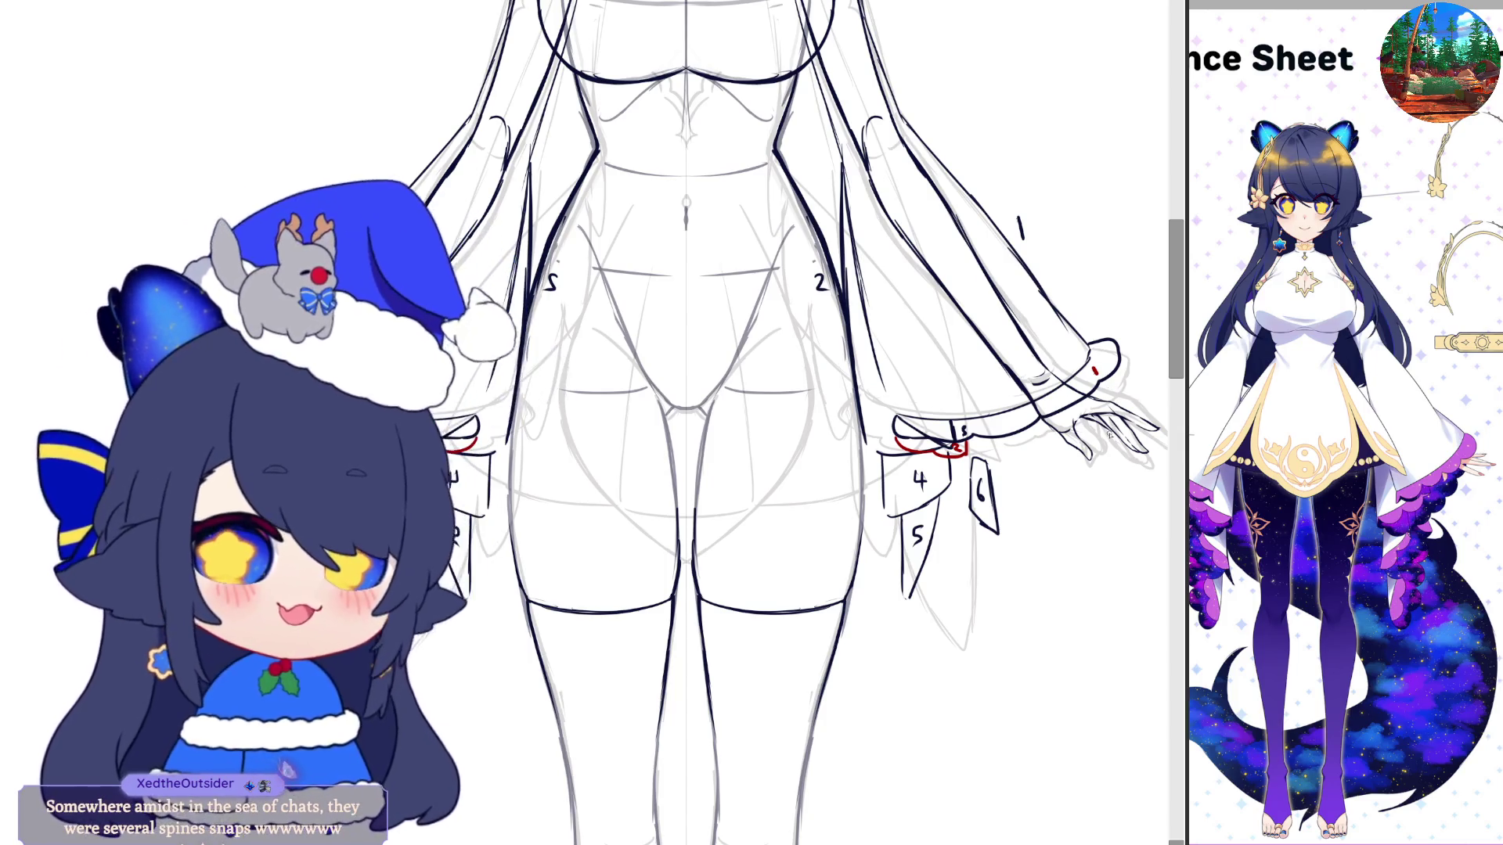
pyautogui.scroll(1, 1178, 250)
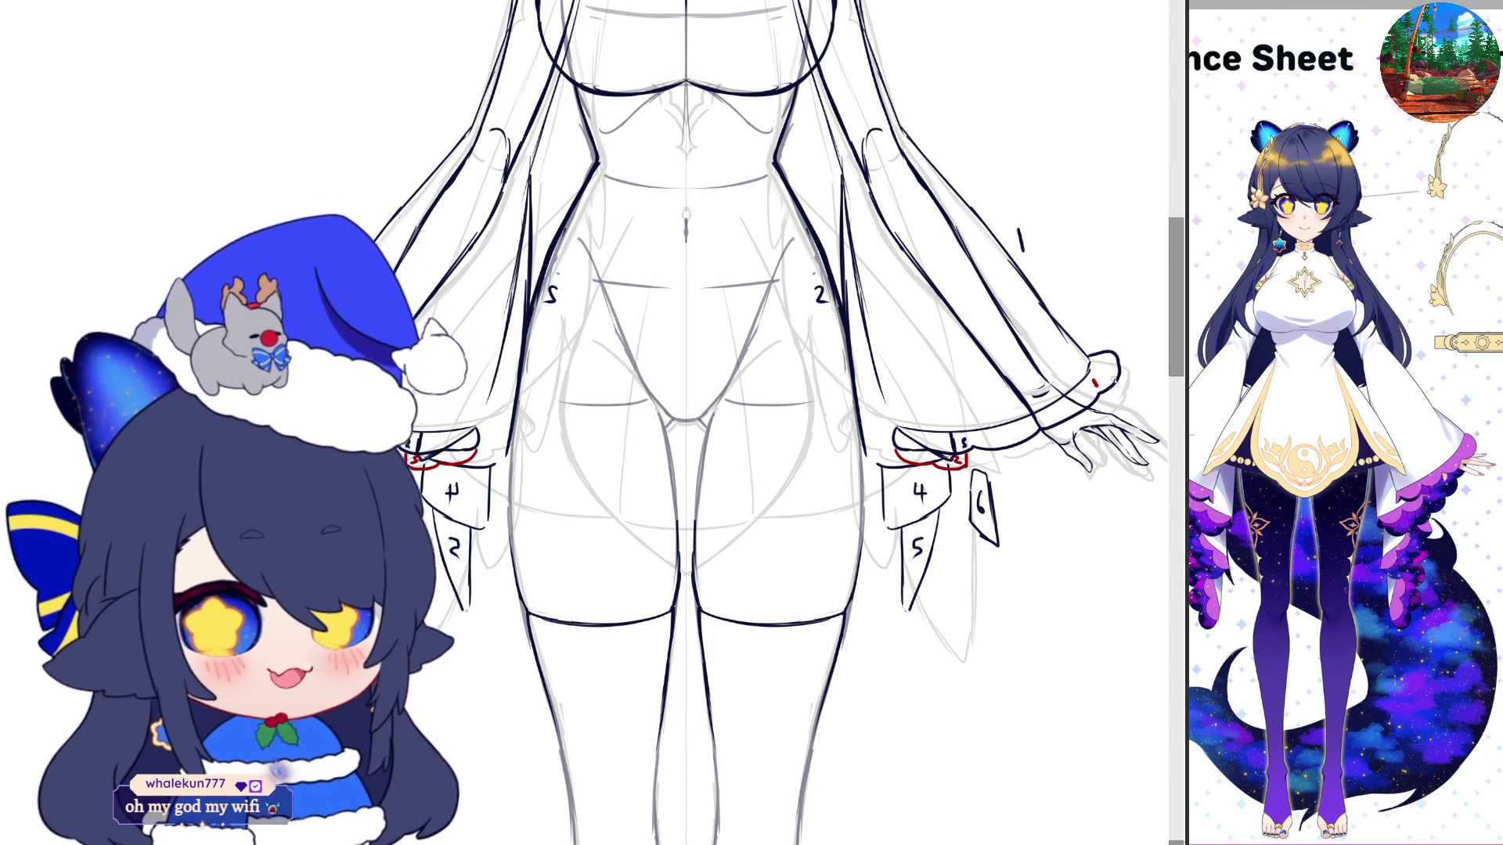
pyautogui.moveTo(1088, 421); pyautogui.dragTo(1036, 480)
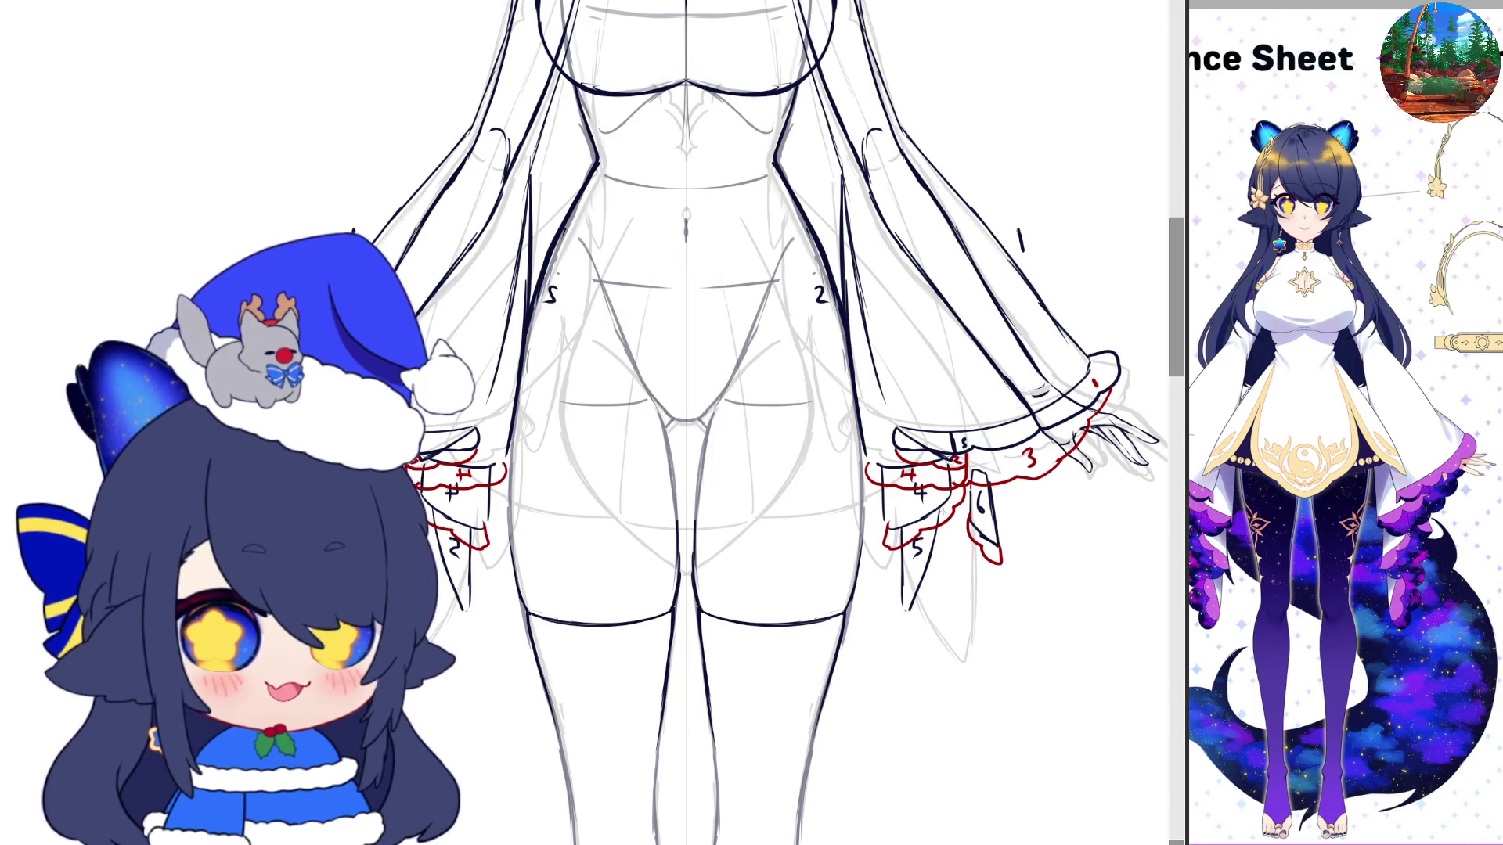
# Number a ruffle piece 5 in red, and turn the red 'o' into a 9 on the lowest right-cuff piece
pyautogui.moveTo(945, 506); pyautogui.dragTo(938, 519)
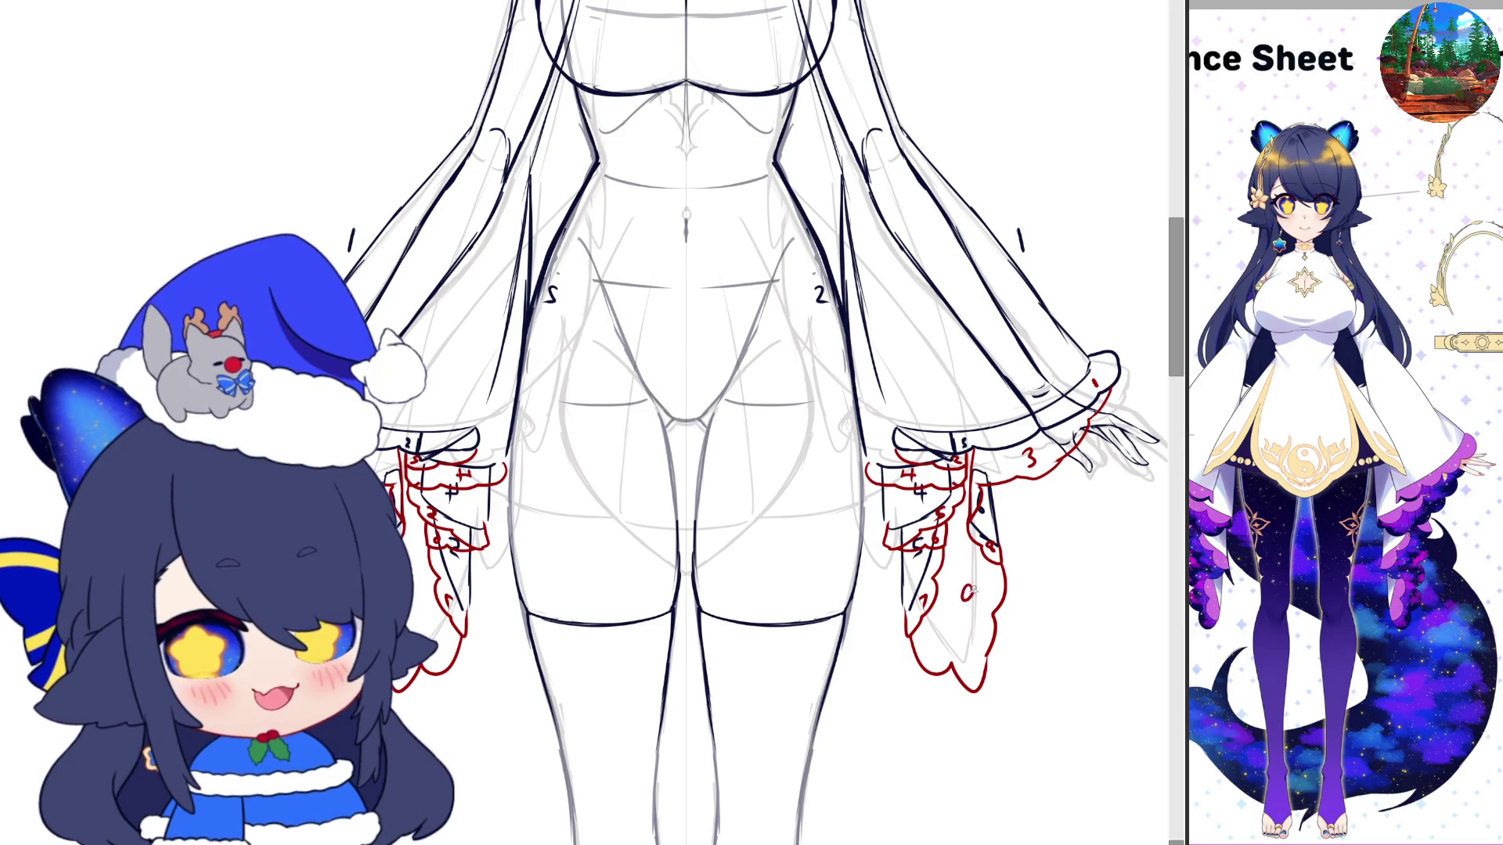
pyautogui.moveTo(975, 592); pyautogui.dragTo(971, 609)
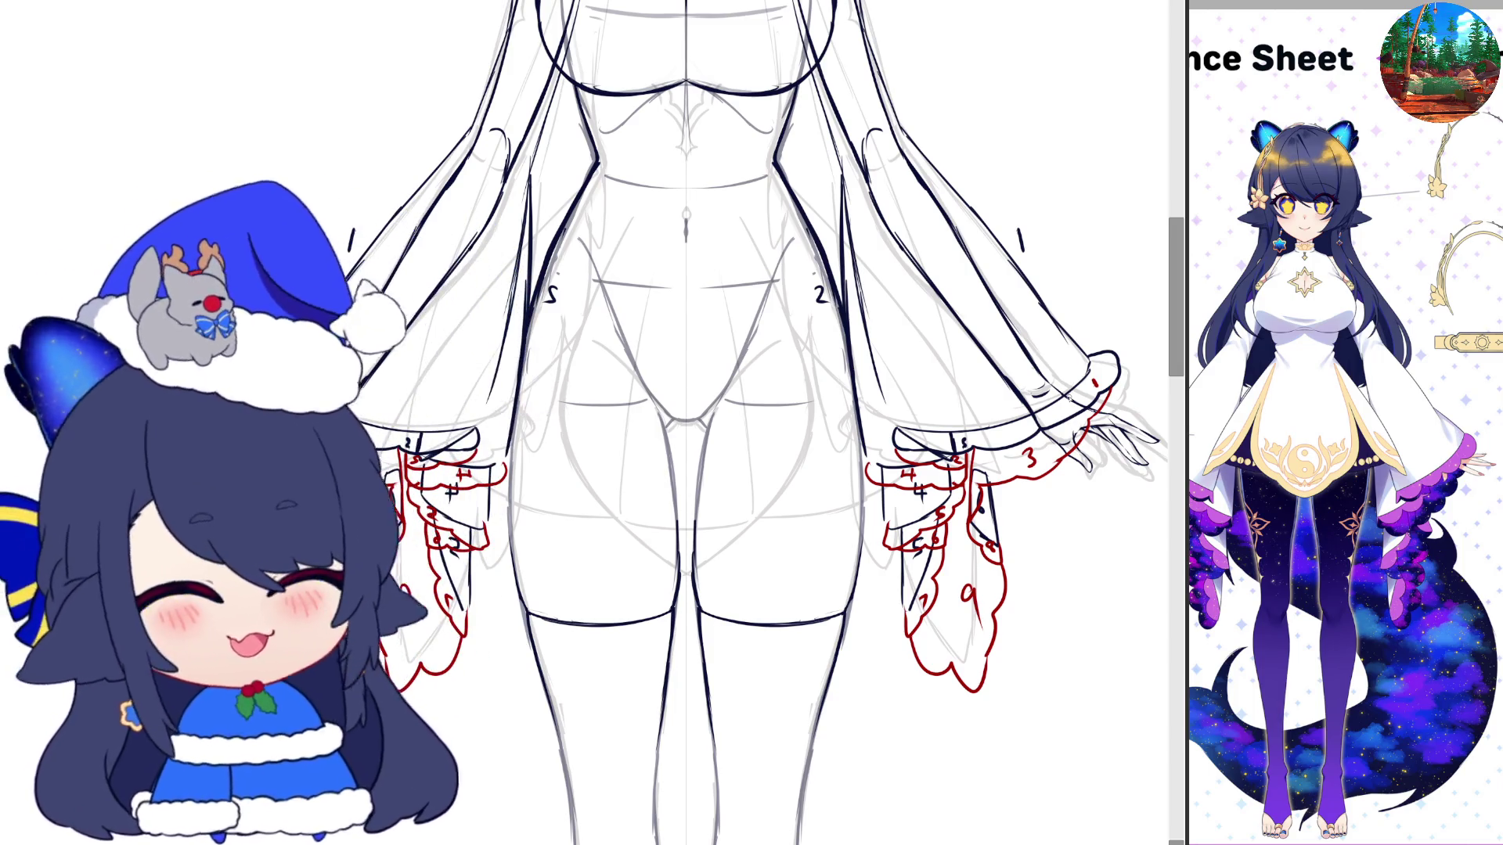
pyautogui.scroll(-2, 984, 512)
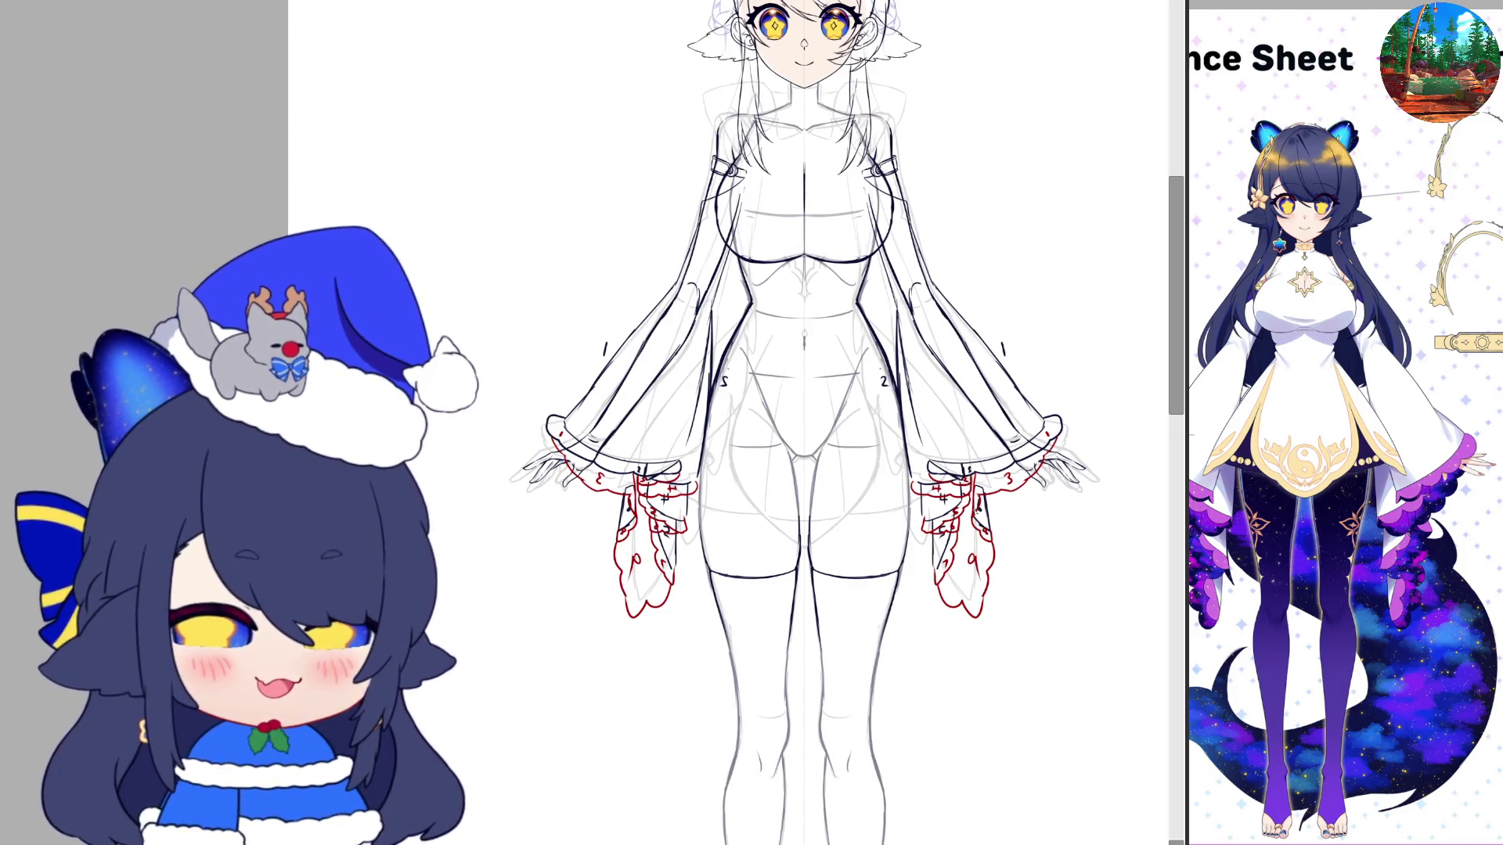
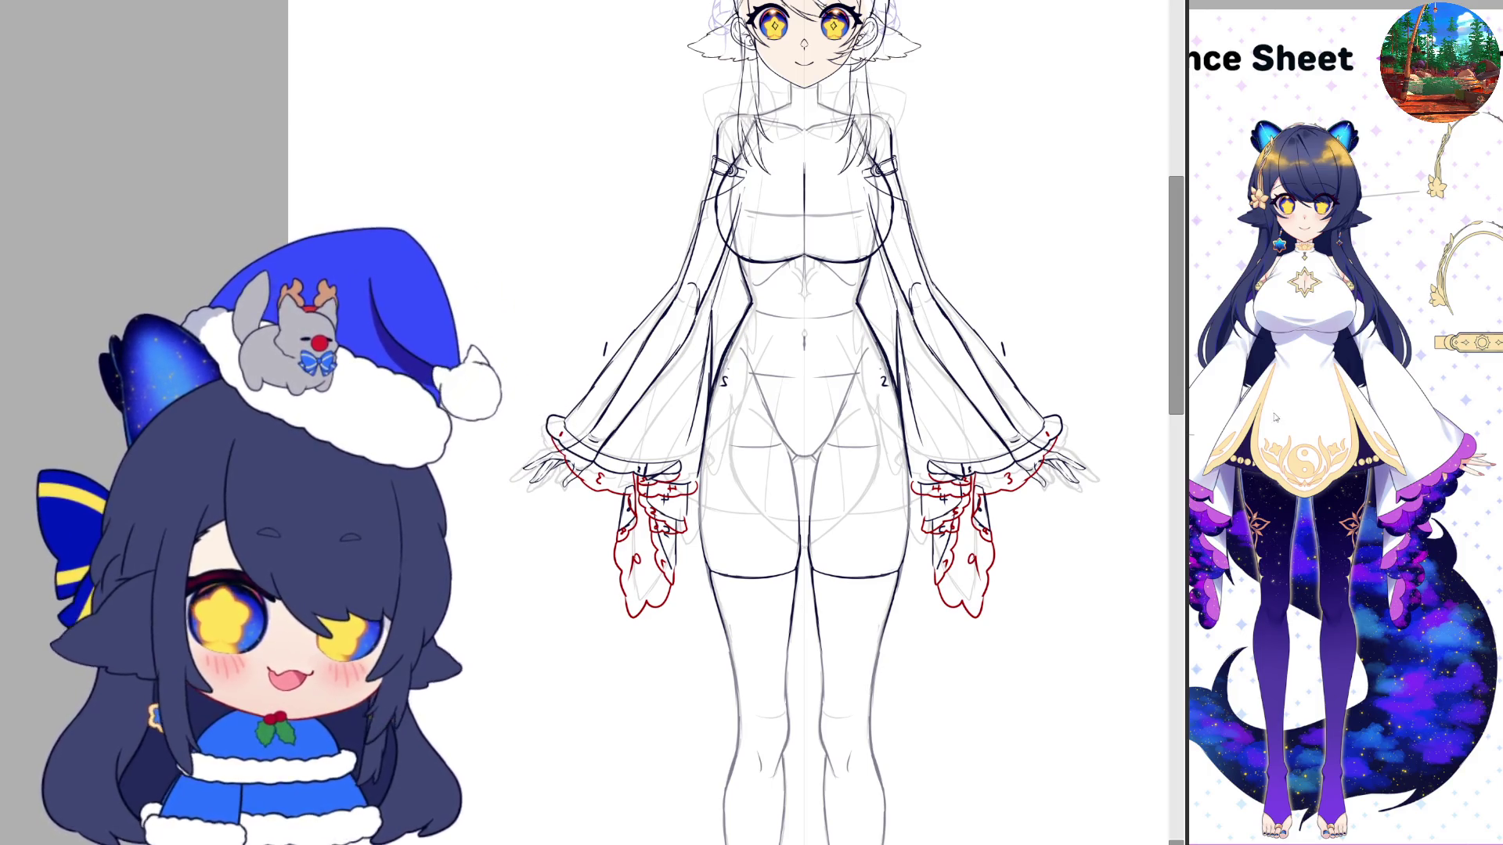
# Zoom in on the character's head, neck and upper torso
pyautogui.hotkey('ctrl', '+')
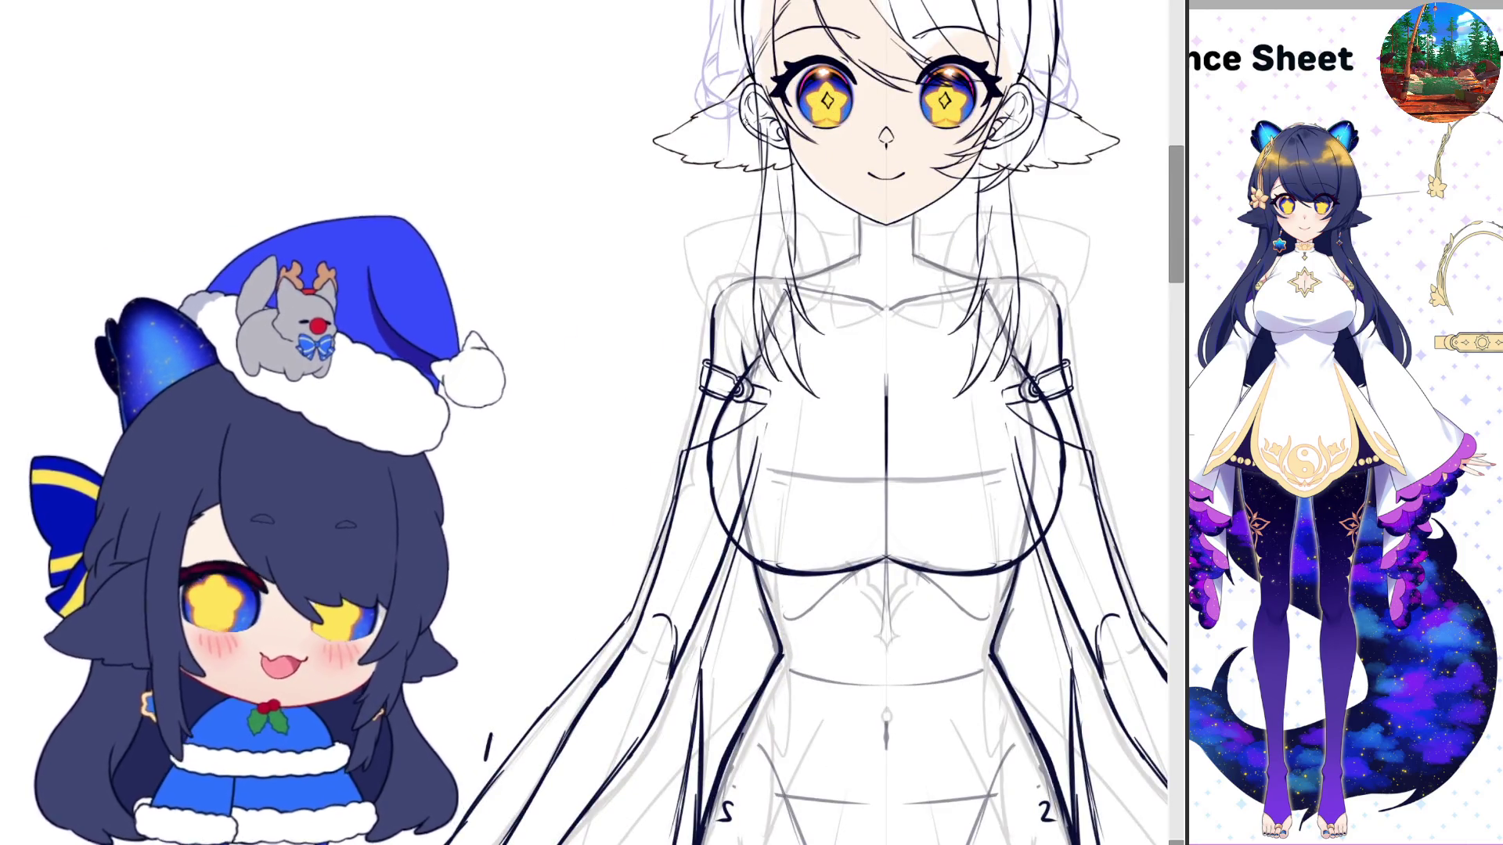
pyautogui.scroll(3, 849, 368)
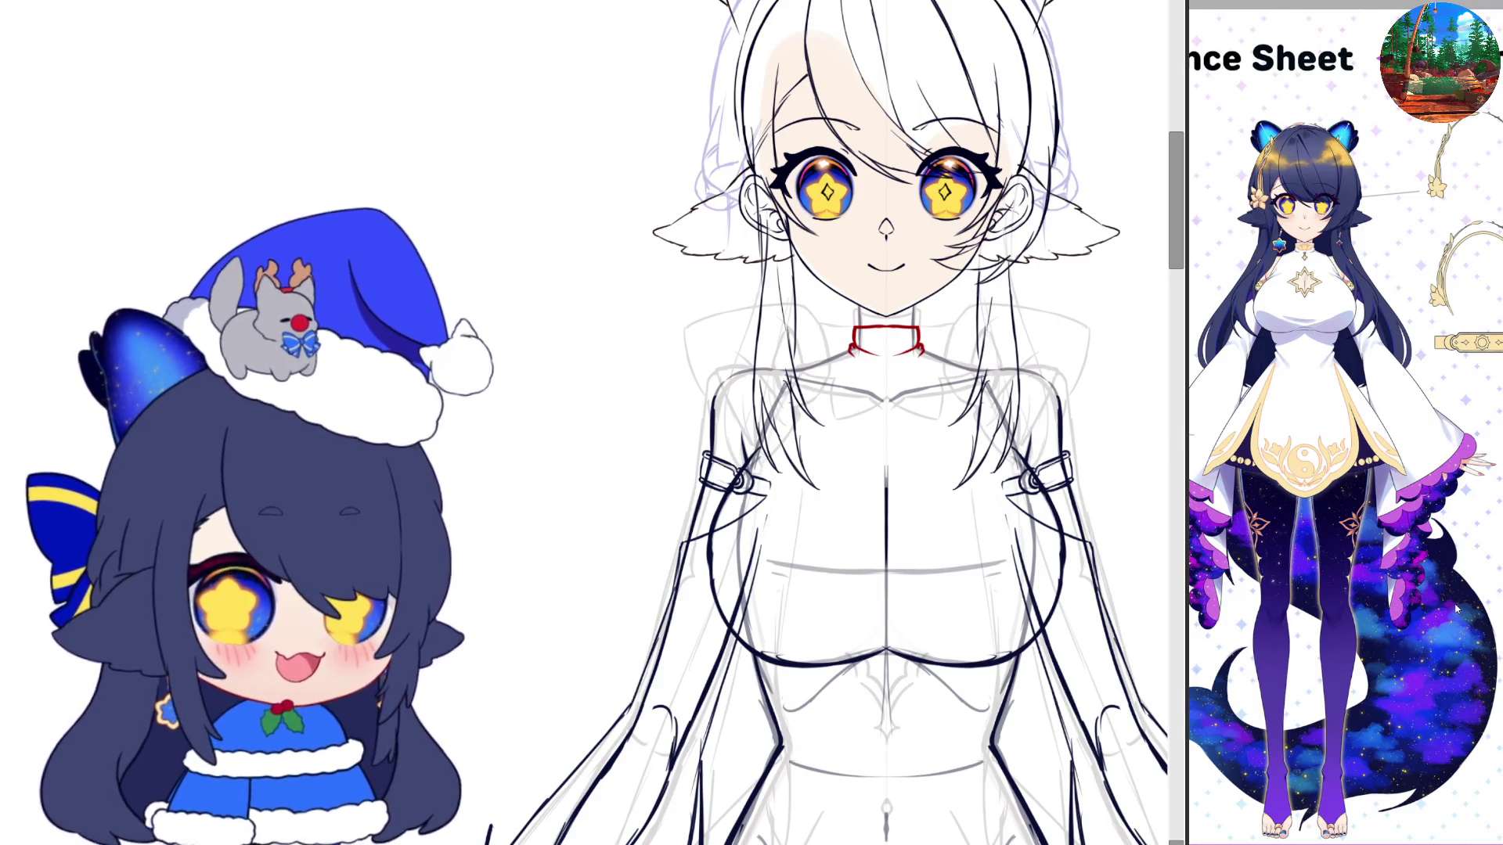
pyautogui.scroll(2, 819, 296)
pyautogui.scroll(1, 820, 296)
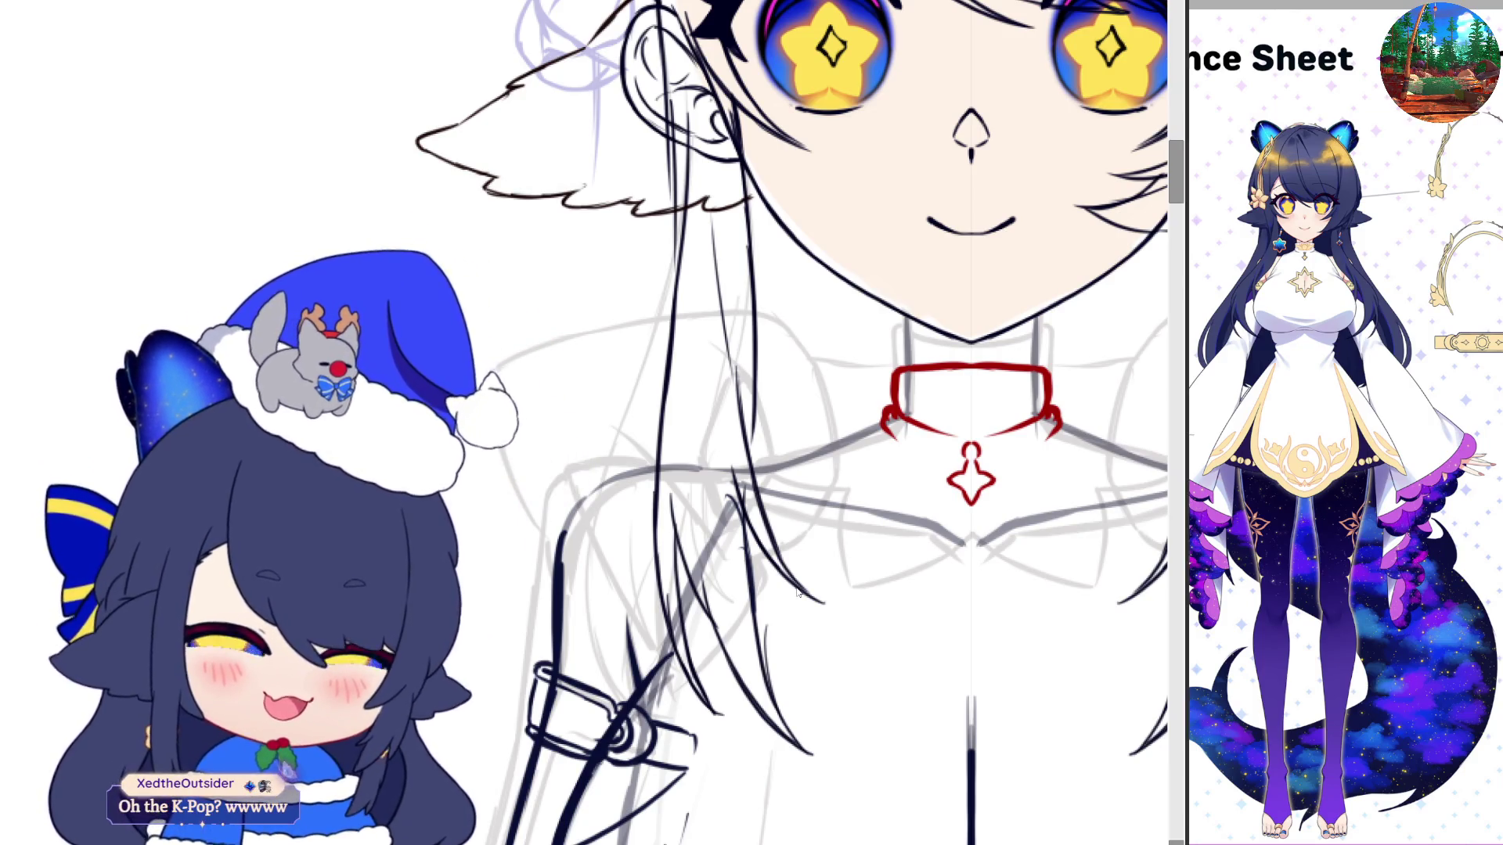
pyautogui.hotkey('alt', 'Tab')
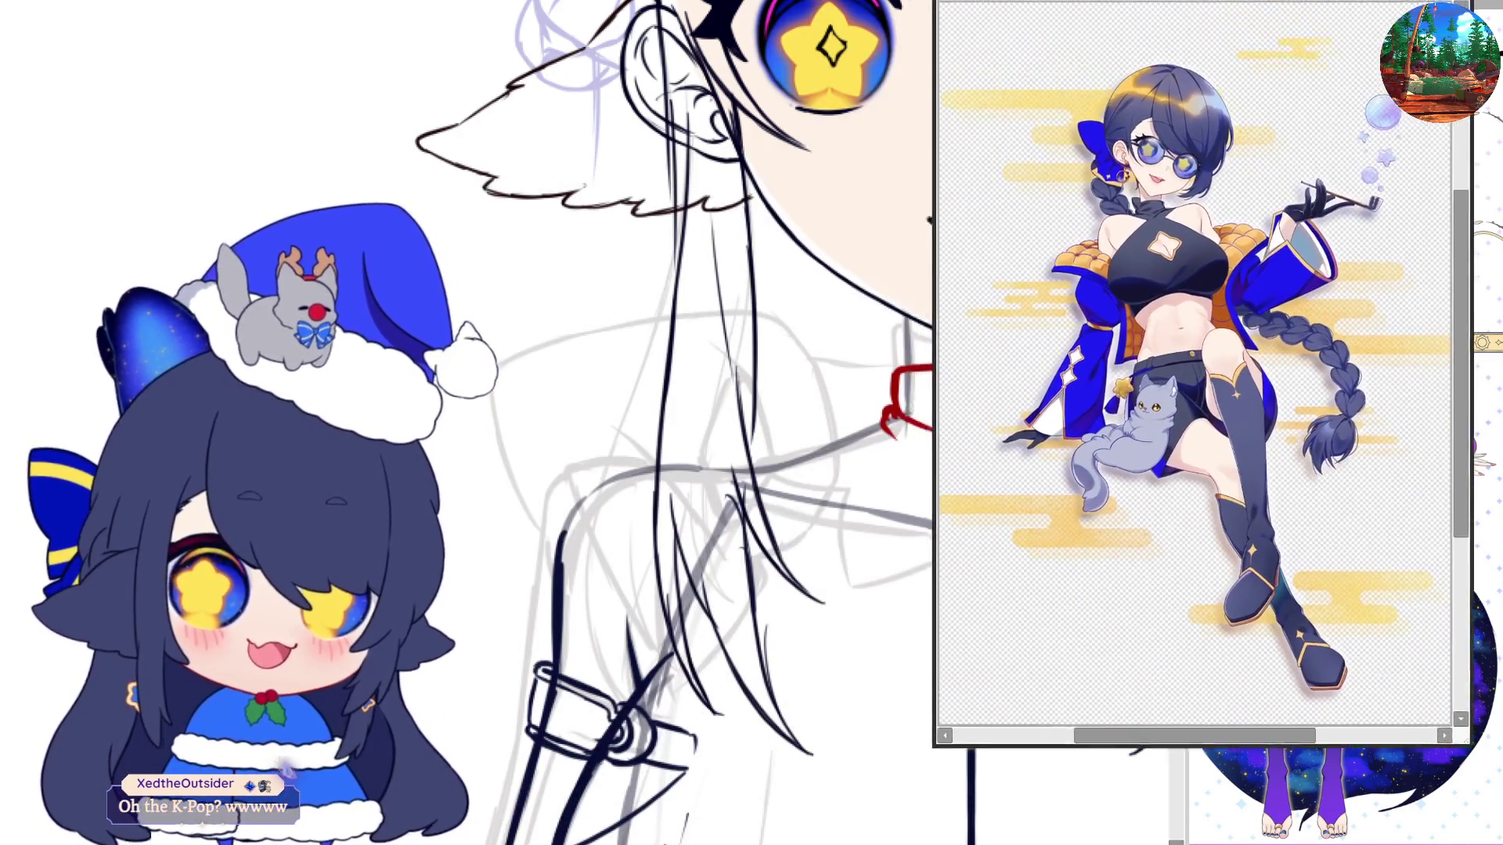
pyautogui.moveTo(545, 174)
pyautogui.mouseDown()
pyautogui.moveTo(1041, 73)
pyautogui.moveTo(902, 96)
pyautogui.mouseUp()
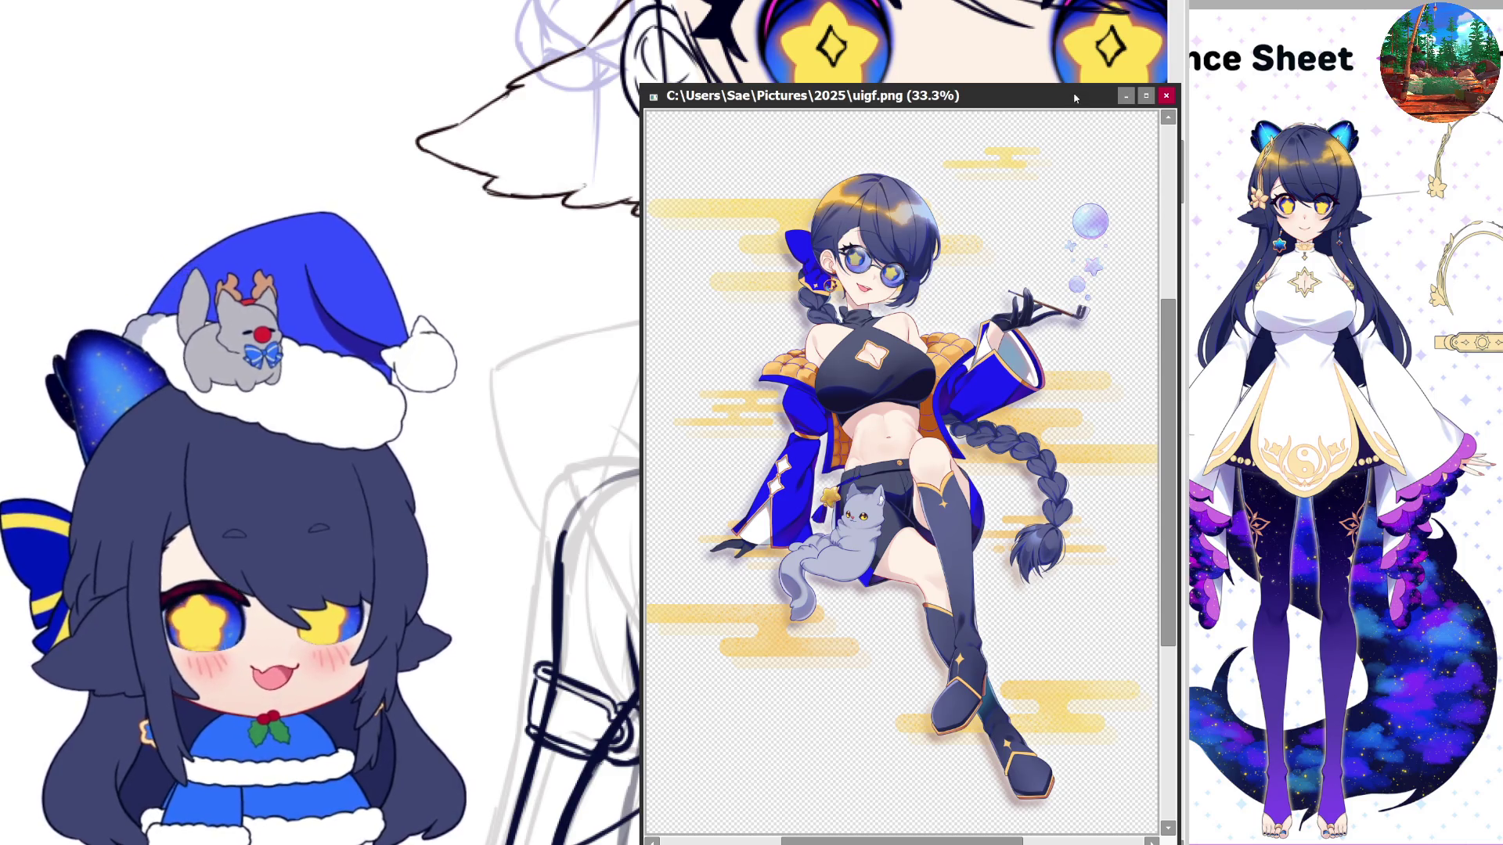
pyautogui.click(1166, 95)
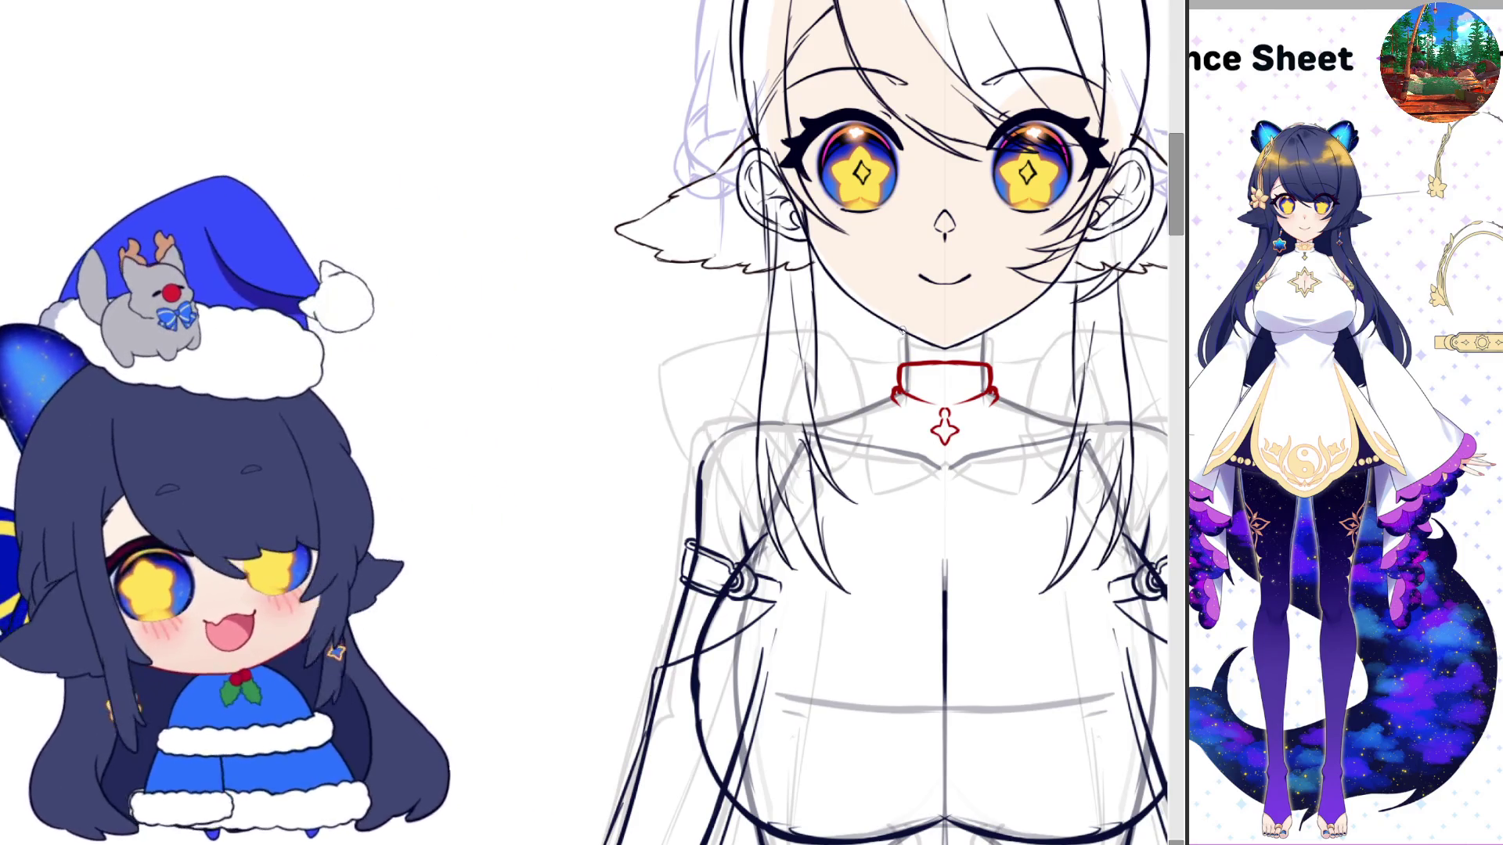
pyautogui.scroll(-1, 906, 338)
pyautogui.scroll(-1, 886, 345)
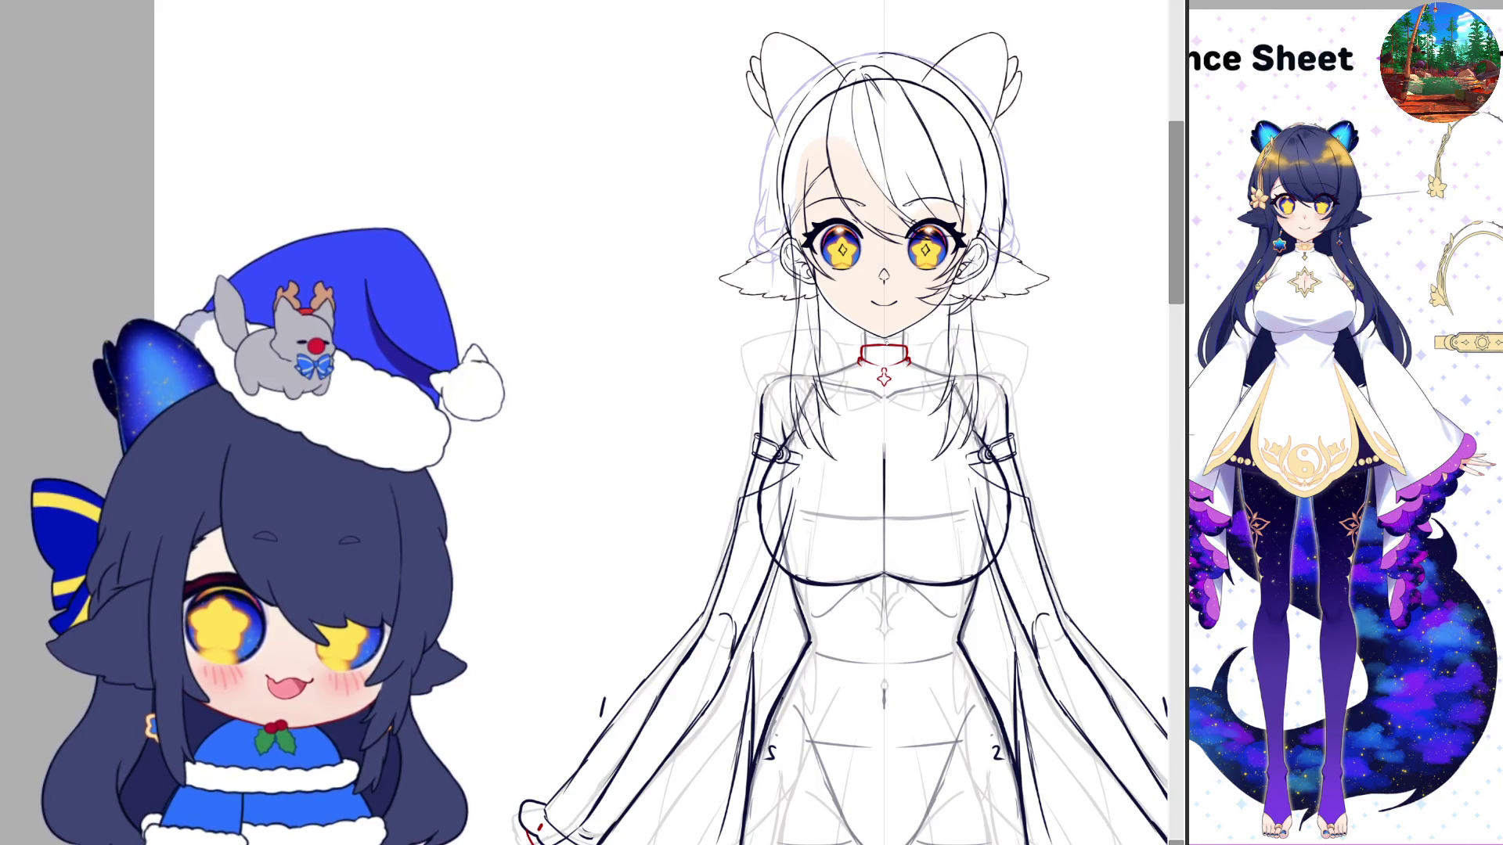
pyautogui.scroll(-1, 879, 368)
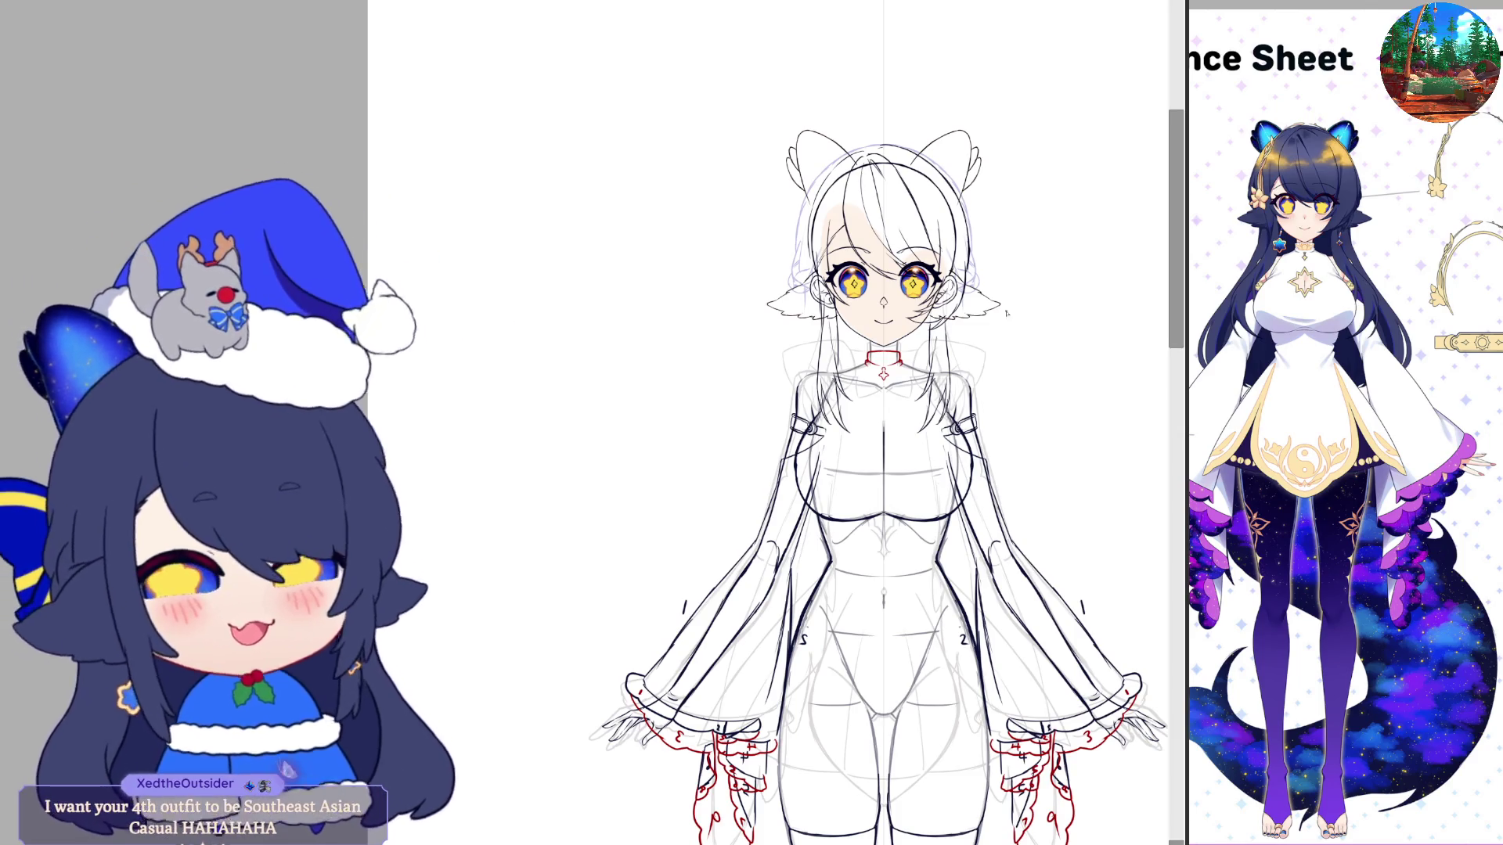
pyautogui.scroll(4, 911, 418)
pyautogui.scroll(2, 911, 417)
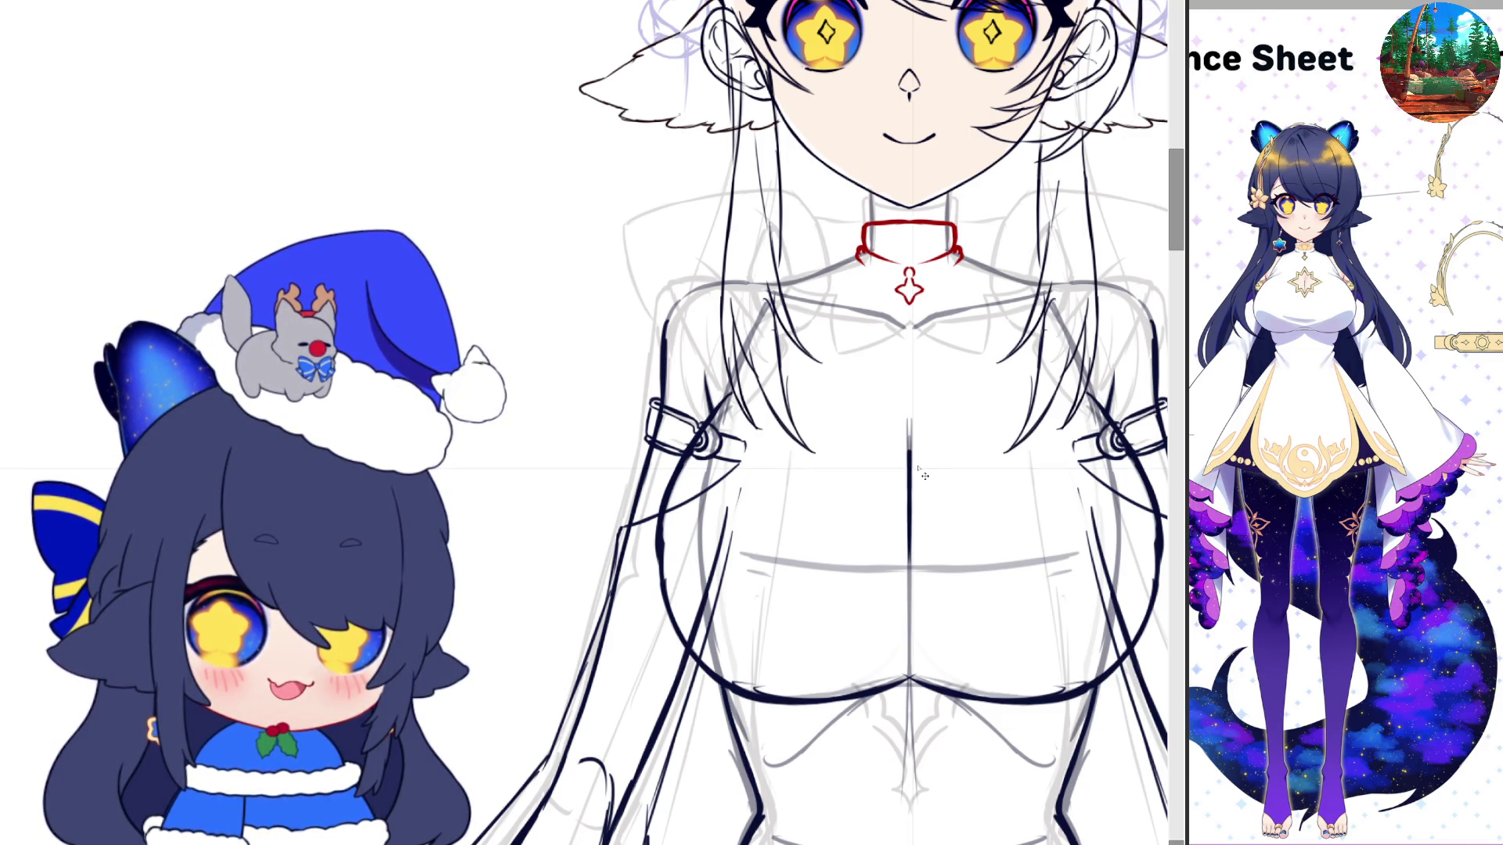
pyautogui.scroll(2, 921, 476)
pyautogui.scroll(5, 880, 292)
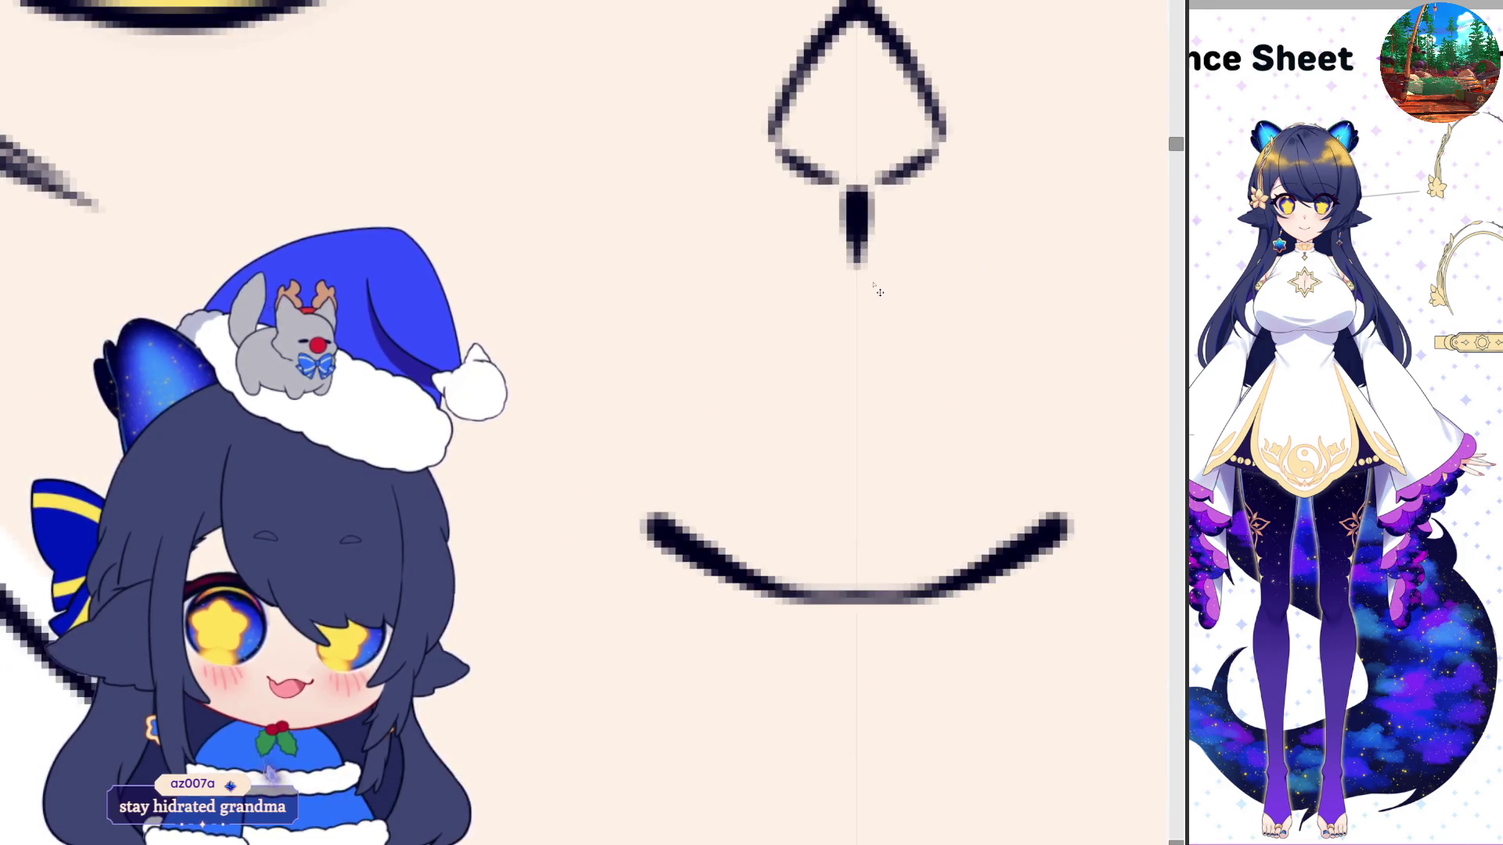
pyautogui.scroll(-3, 875, 288)
pyautogui.scroll(-2, 874, 288)
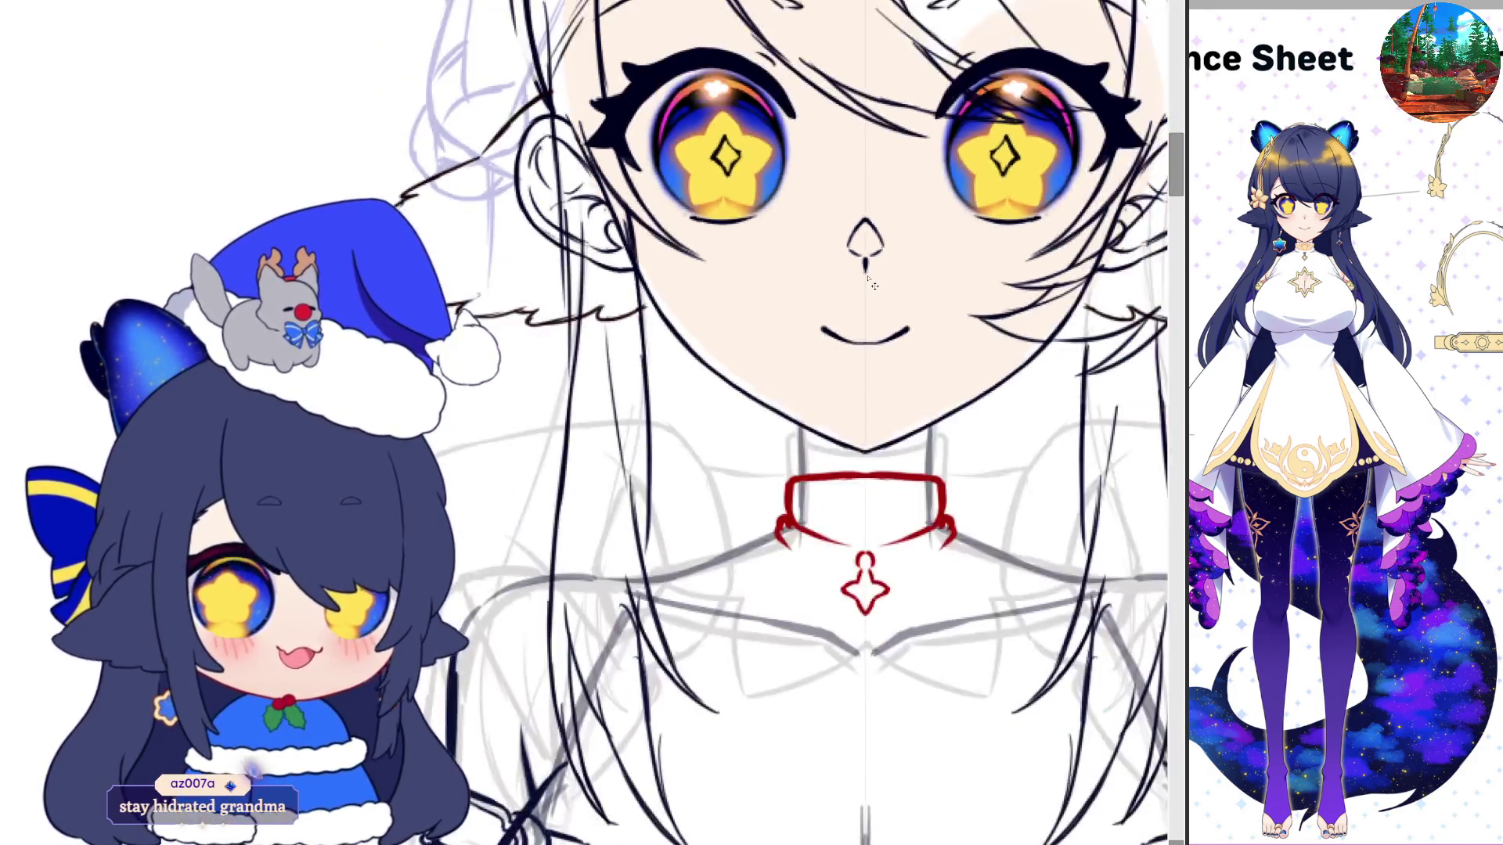
pyautogui.scroll(-2, 873, 289)
pyautogui.scroll(1, 869, 352)
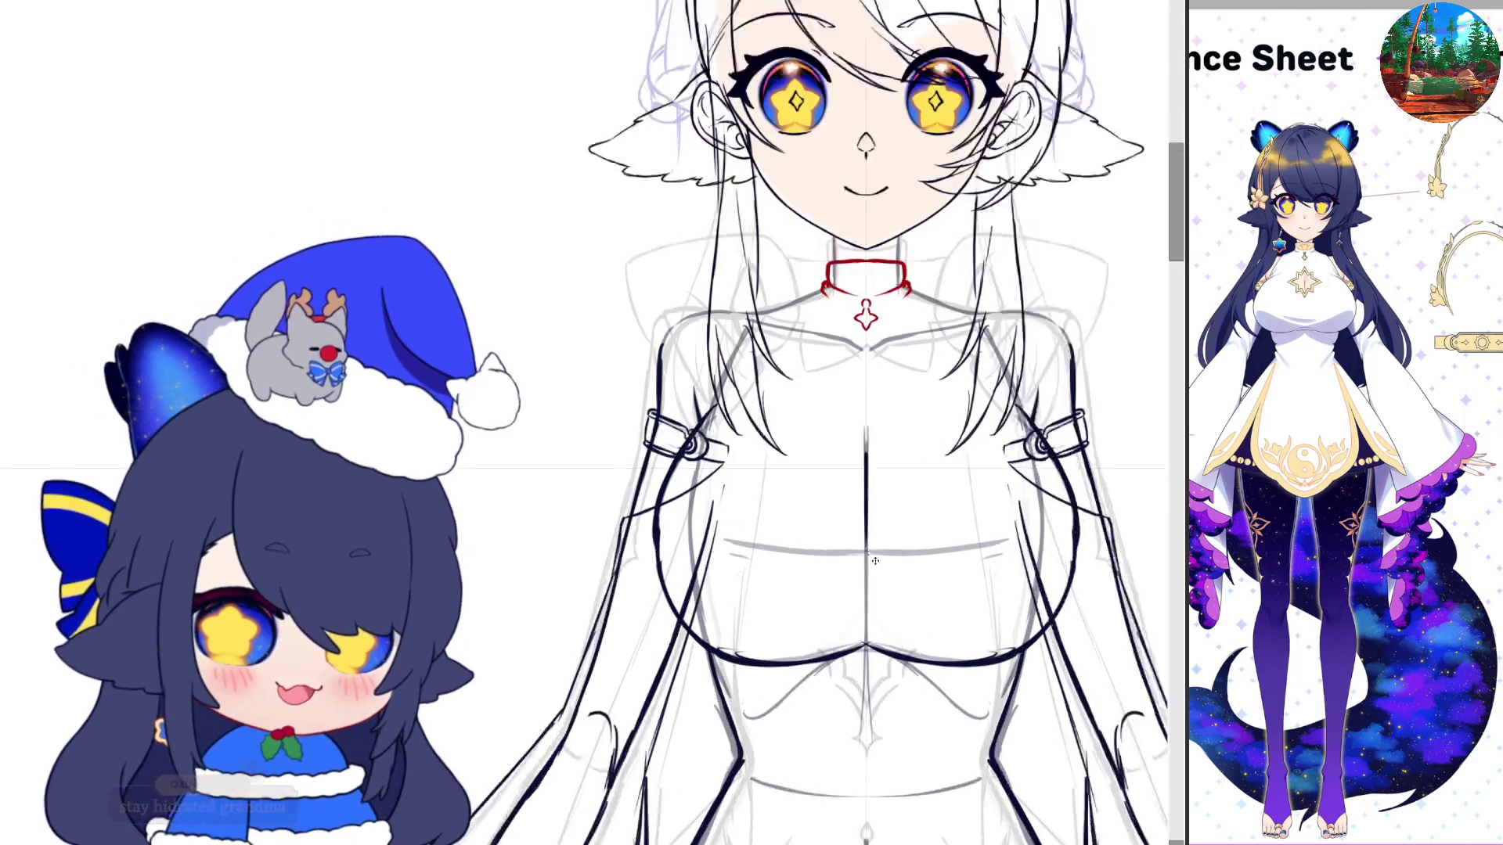
pyautogui.scroll(1, 865, 407)
pyautogui.scroll(1, 862, 440)
pyautogui.scroll(1, 862, 440)
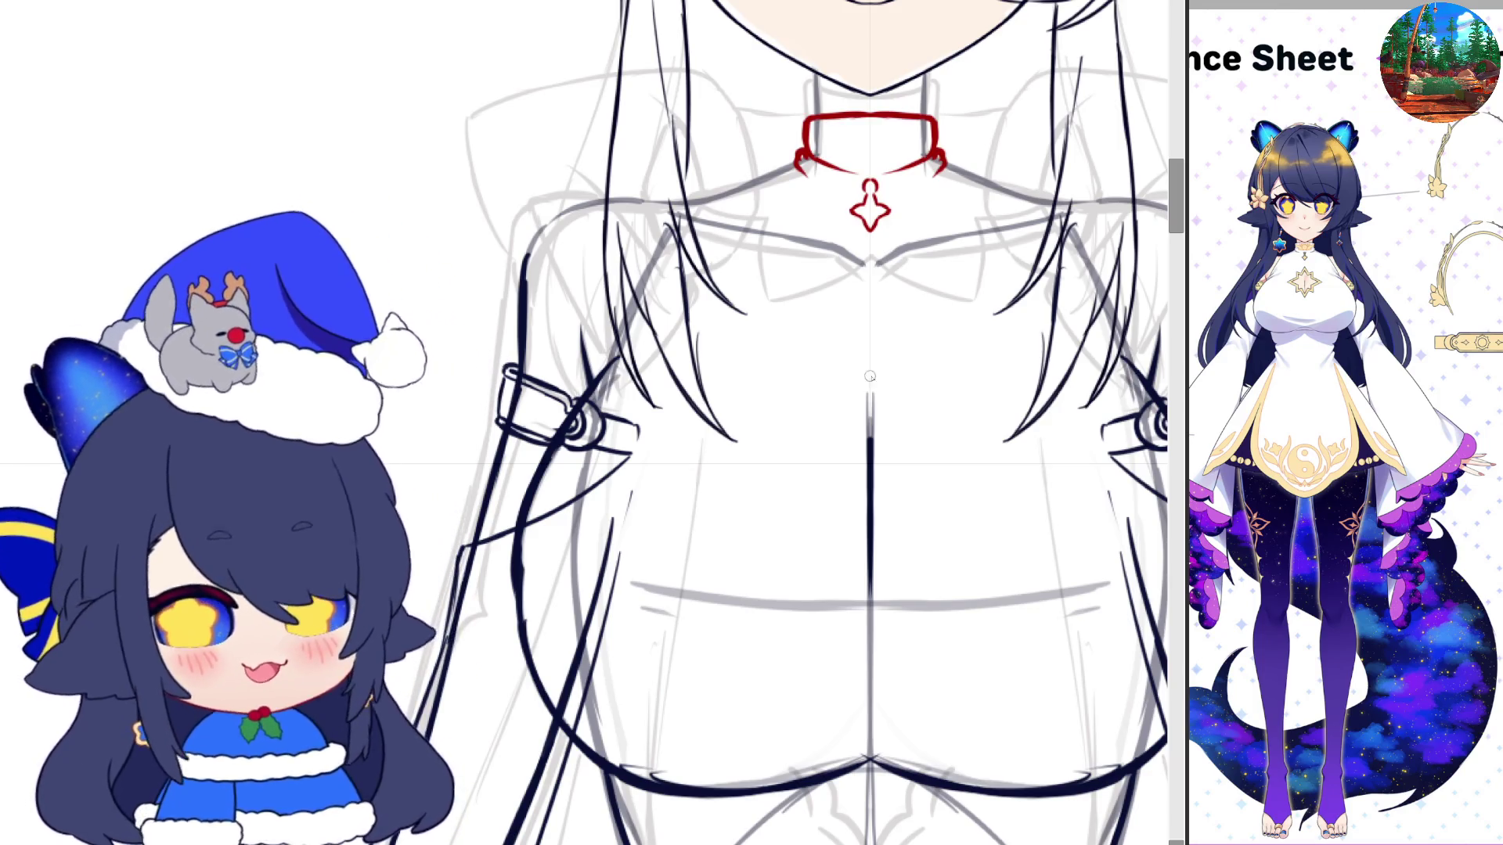
# Draw a red four-pointed star at chest centre with inner curls and double chevron outlines
pyautogui.moveTo(870, 378); pyautogui.dragTo(901, 433)
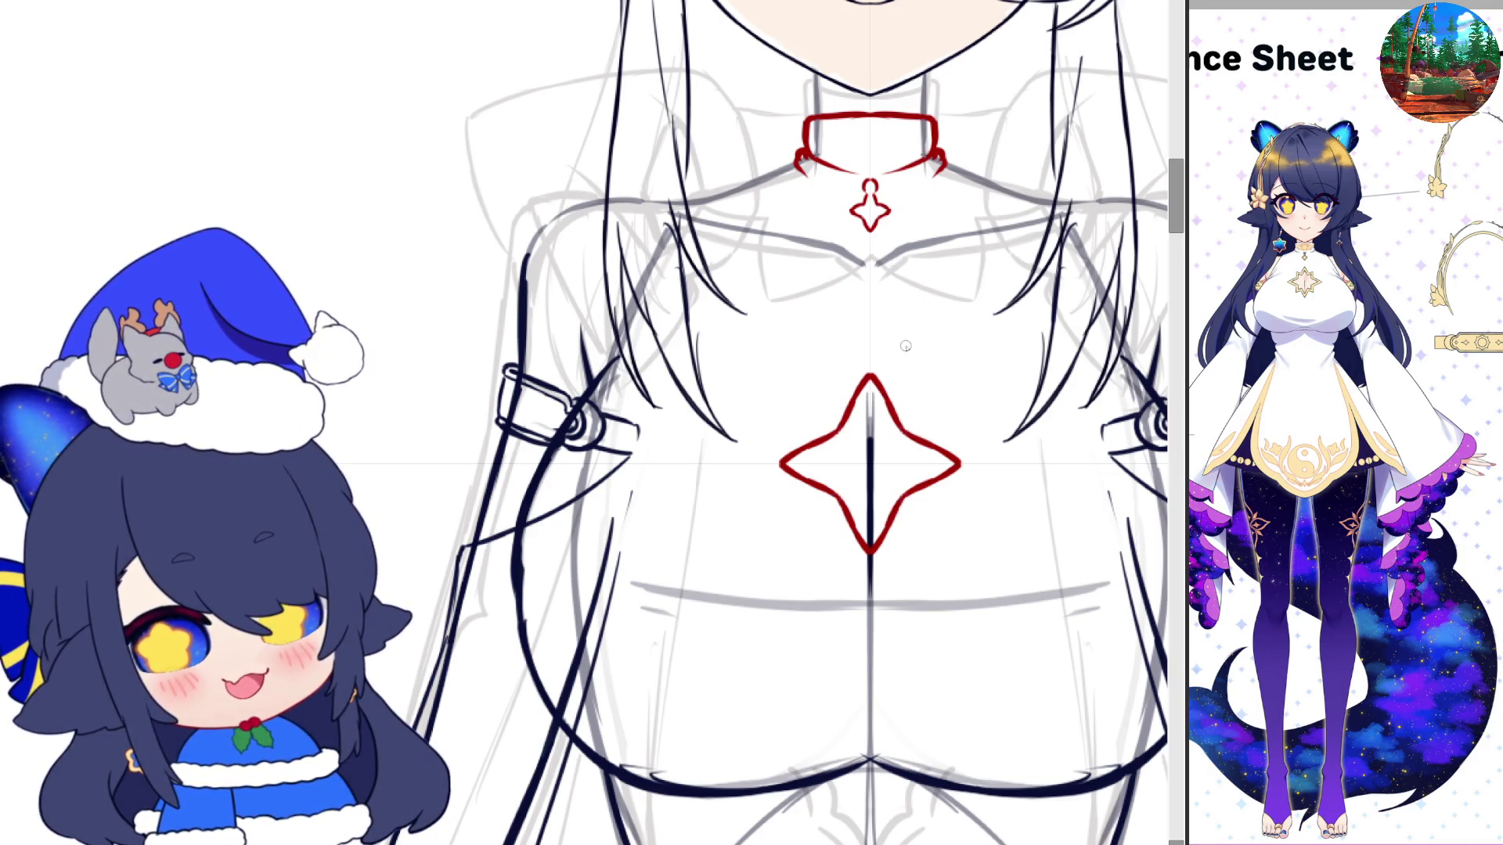
pyautogui.moveTo(903, 413); pyautogui.dragTo(920, 413)
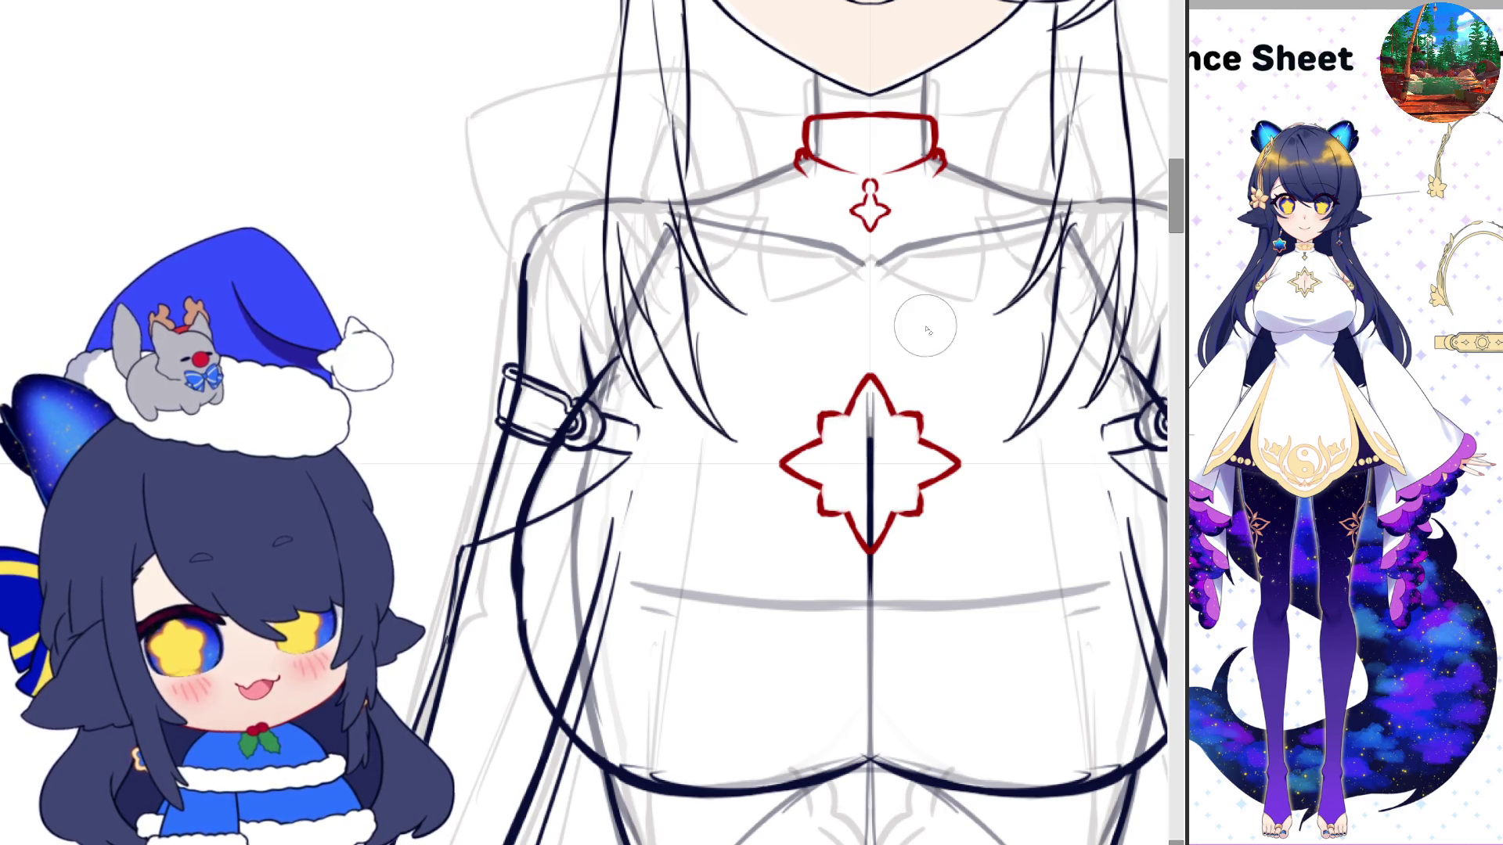
pyautogui.moveTo(844, 395); pyautogui.dragTo(910, 400)
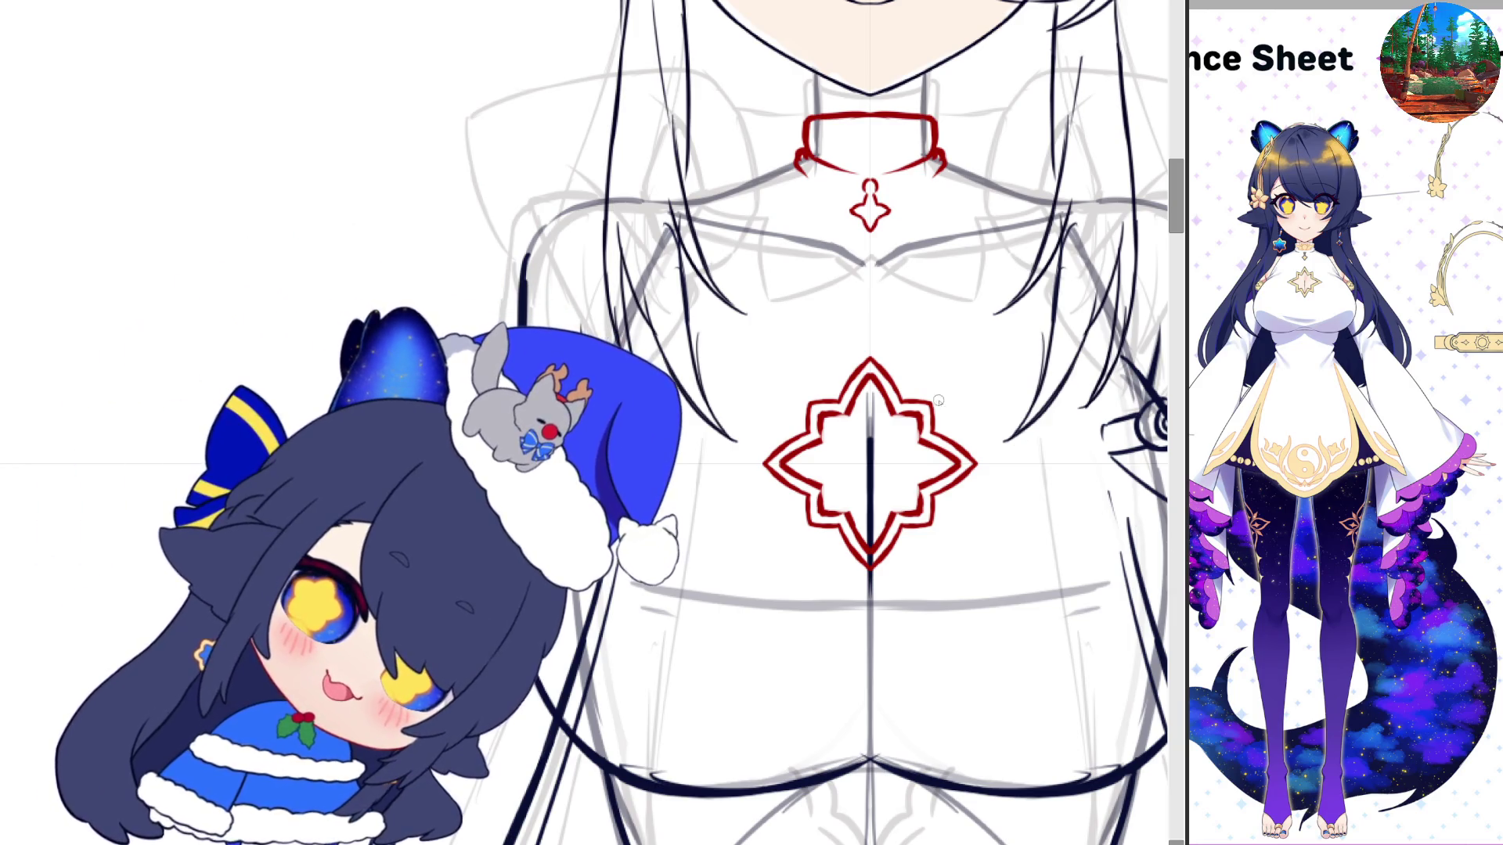
# Squash only the selected chest star slightly shorter vertically
pyautogui.hotkey('ctrl', 't')
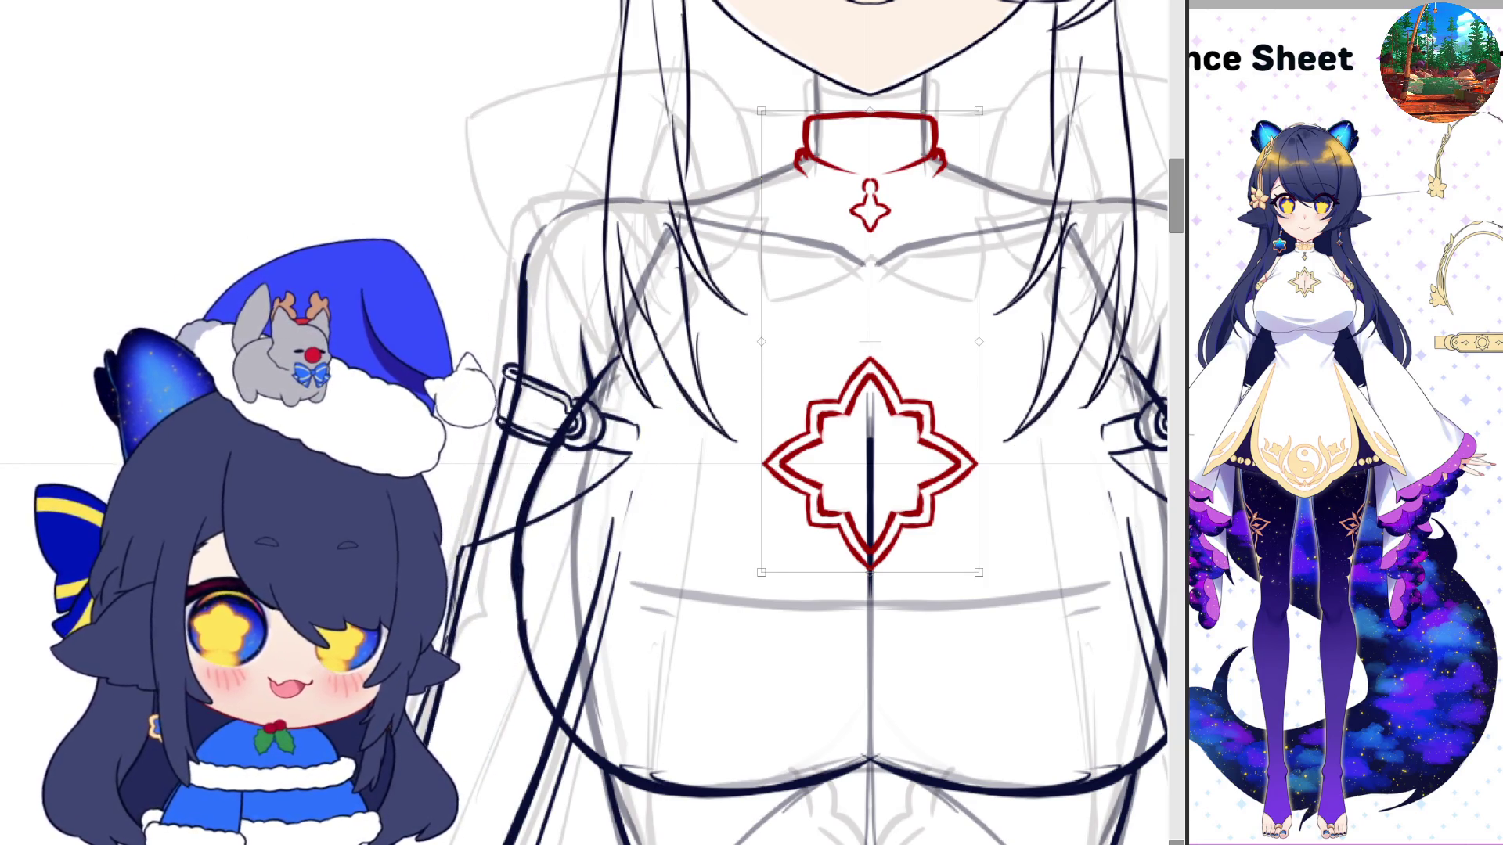
pyautogui.press('Return')
pyautogui.moveTo(724, 342); pyautogui.dragTo(1117, 630)
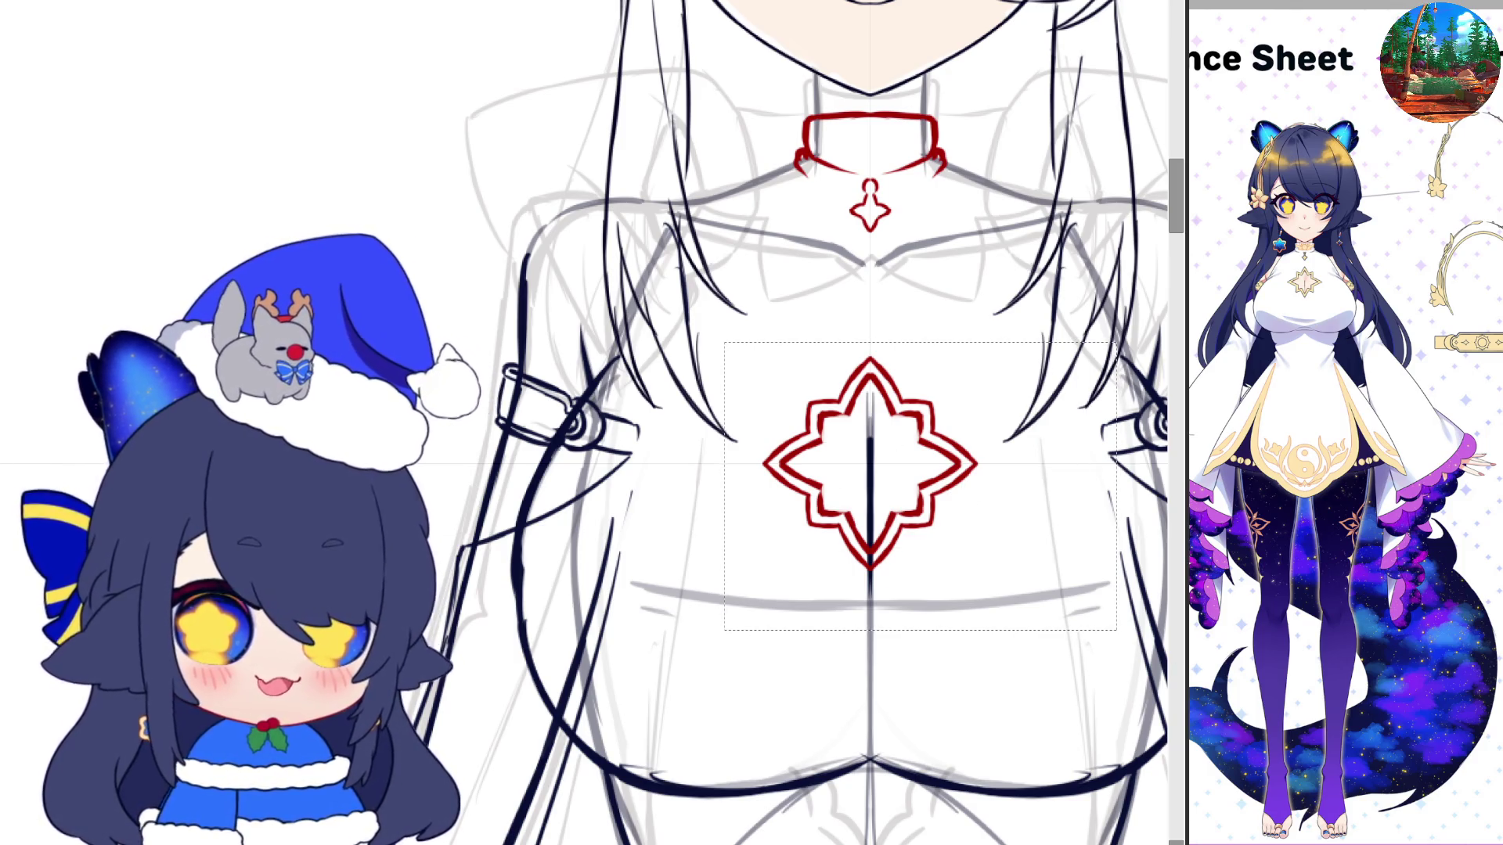
pyautogui.hotkey('ctrl', 't')
pyautogui.moveTo(870, 572); pyautogui.dragTo(879, 560)
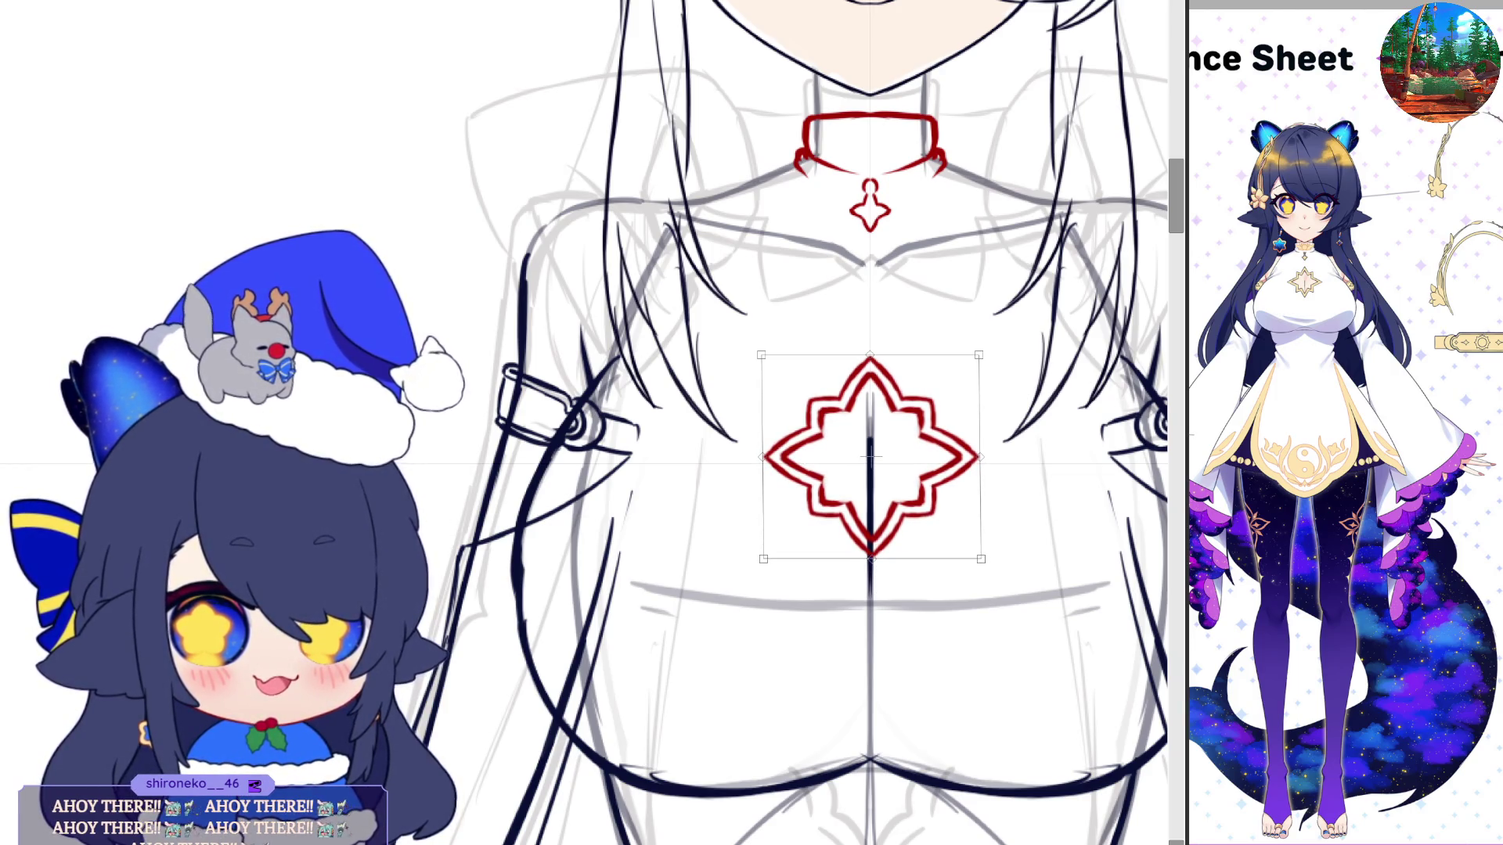
pyautogui.press('Return')
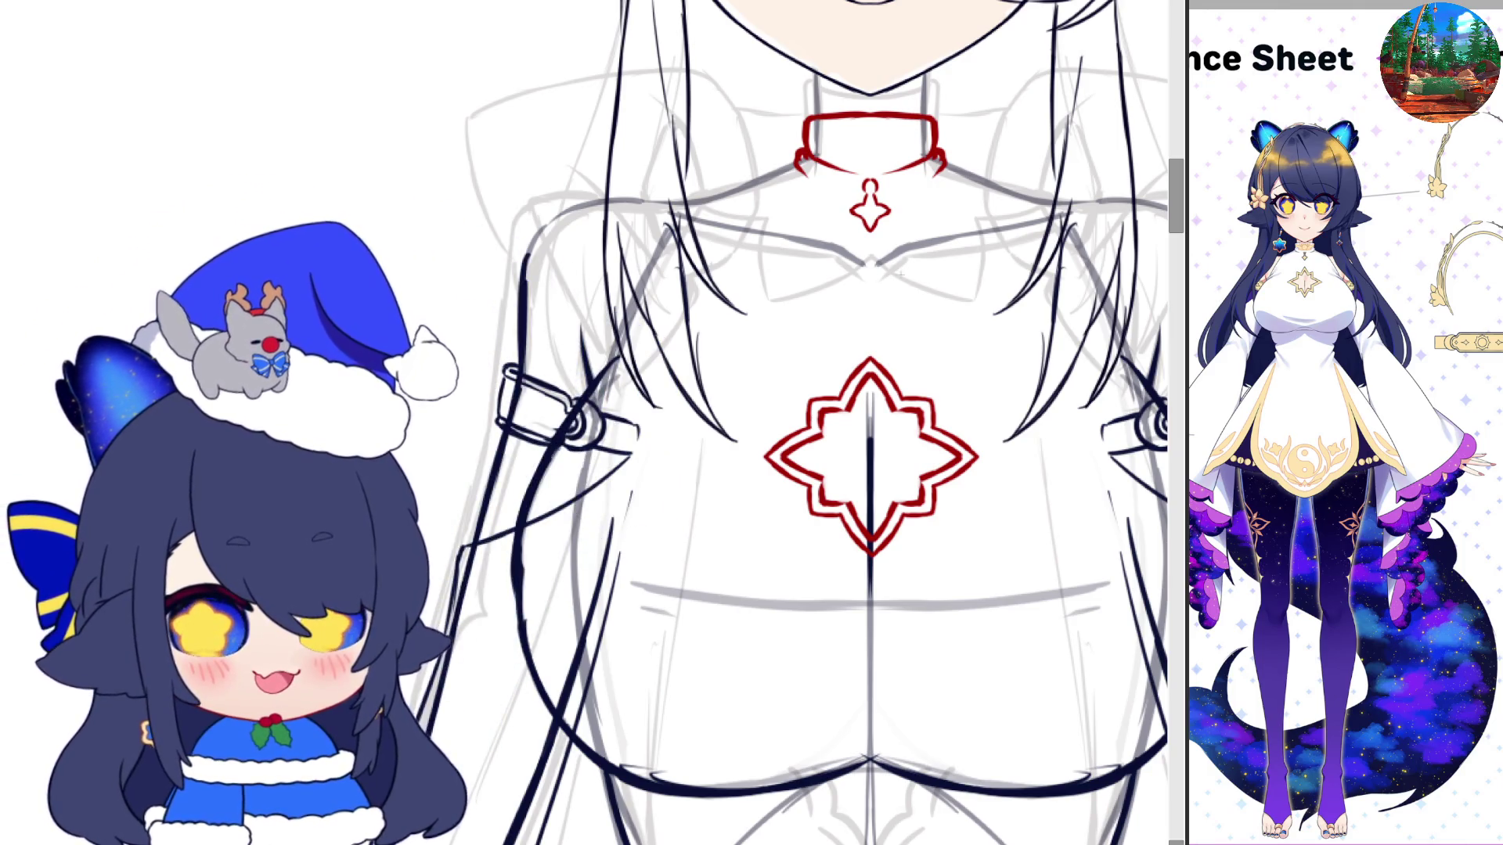
# With the view zoomed out, ink two red curves tracing the bust's rounded underside and lower underline
pyautogui.hotkey('ctrl', '-')
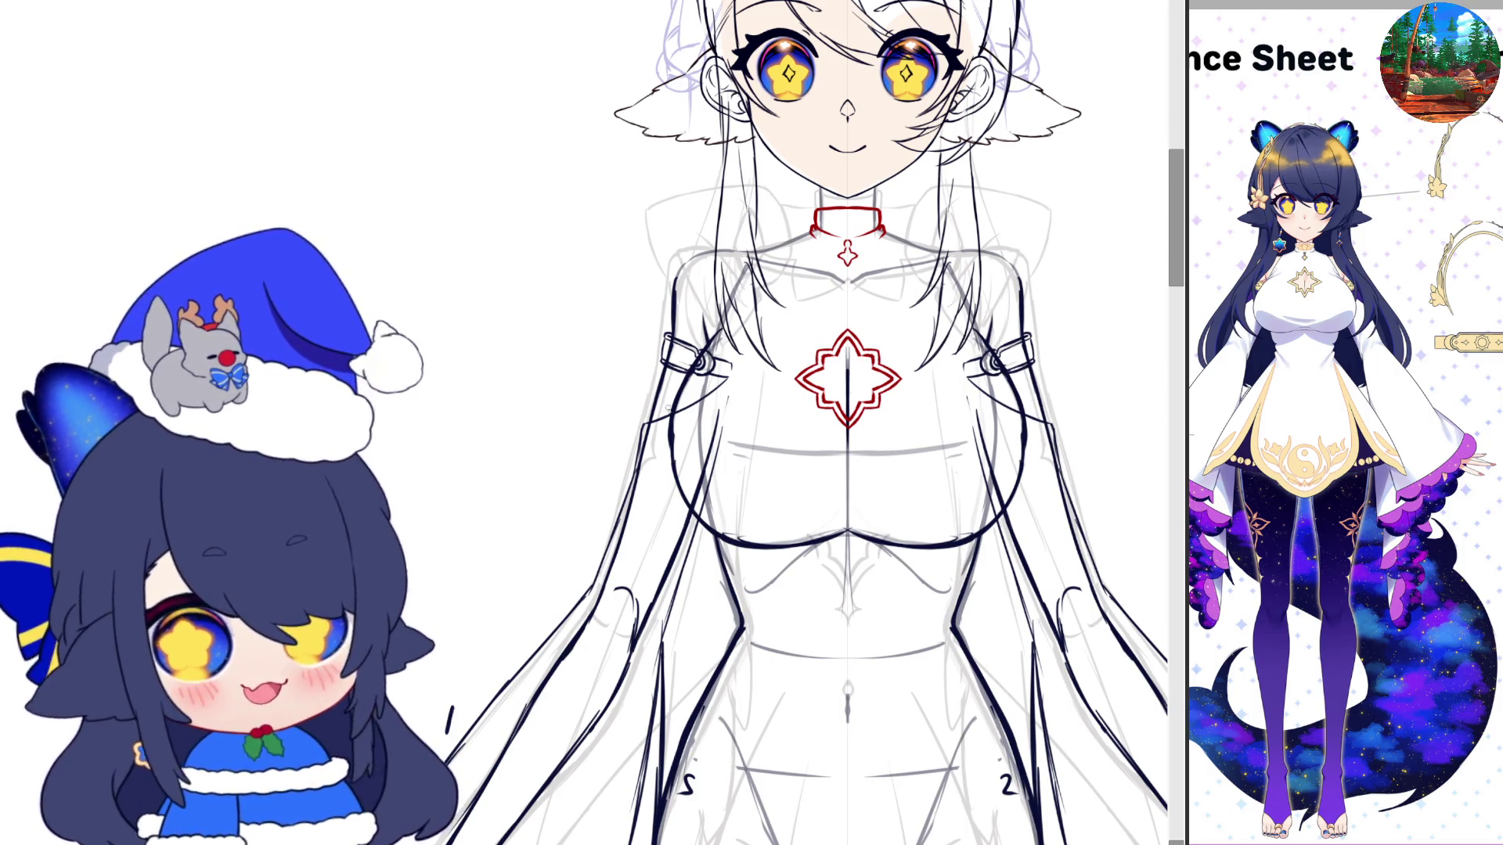
pyautogui.moveTo(1024, 411); pyautogui.dragTo(673, 407)
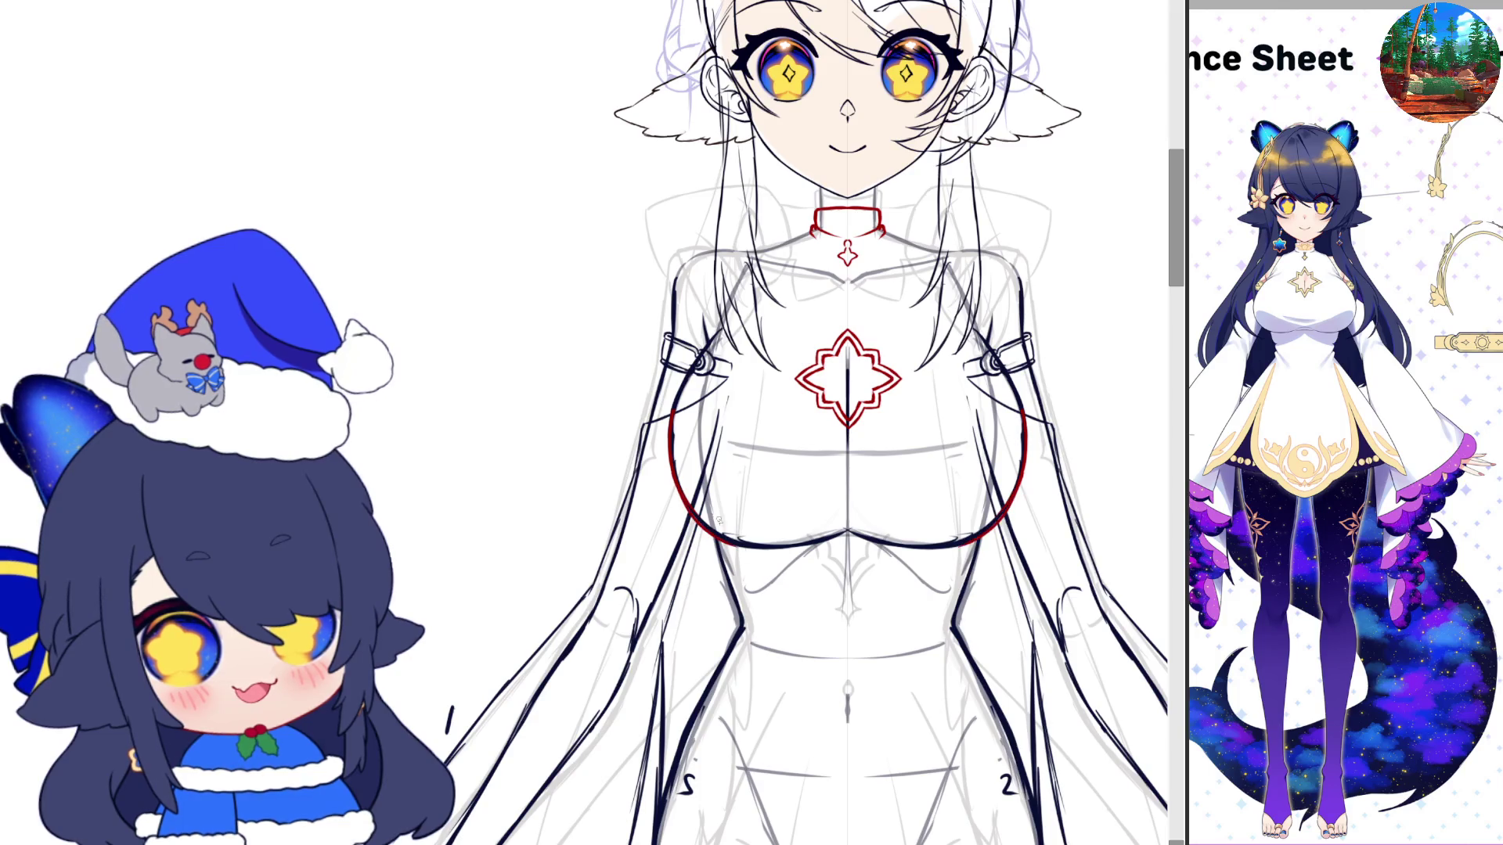
pyautogui.moveTo(719, 539); pyautogui.dragTo(974, 541)
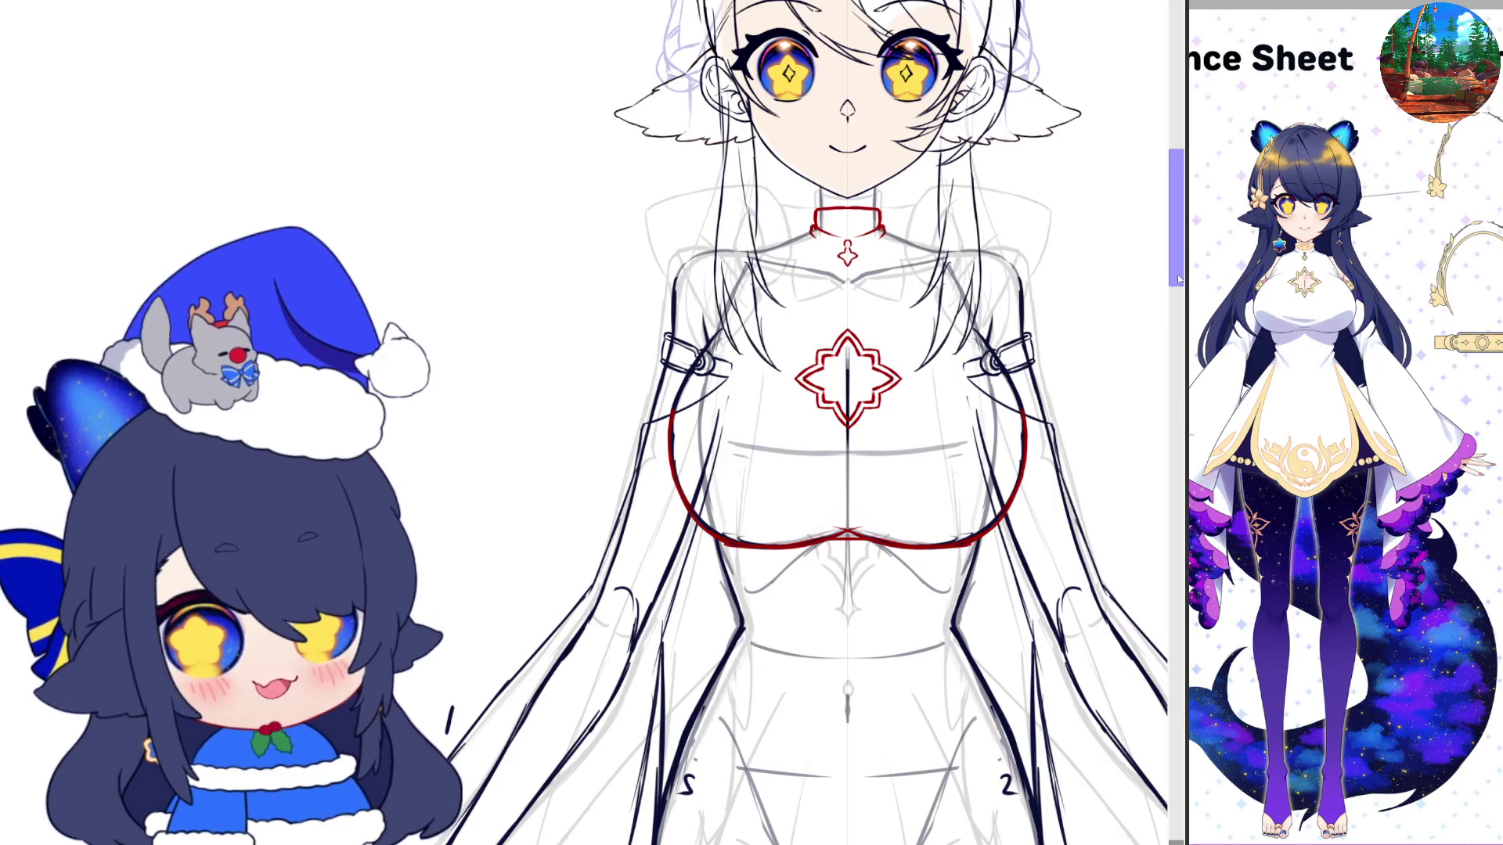
pyautogui.moveTo(1178, 280); pyautogui.dragTo(1174, 297)
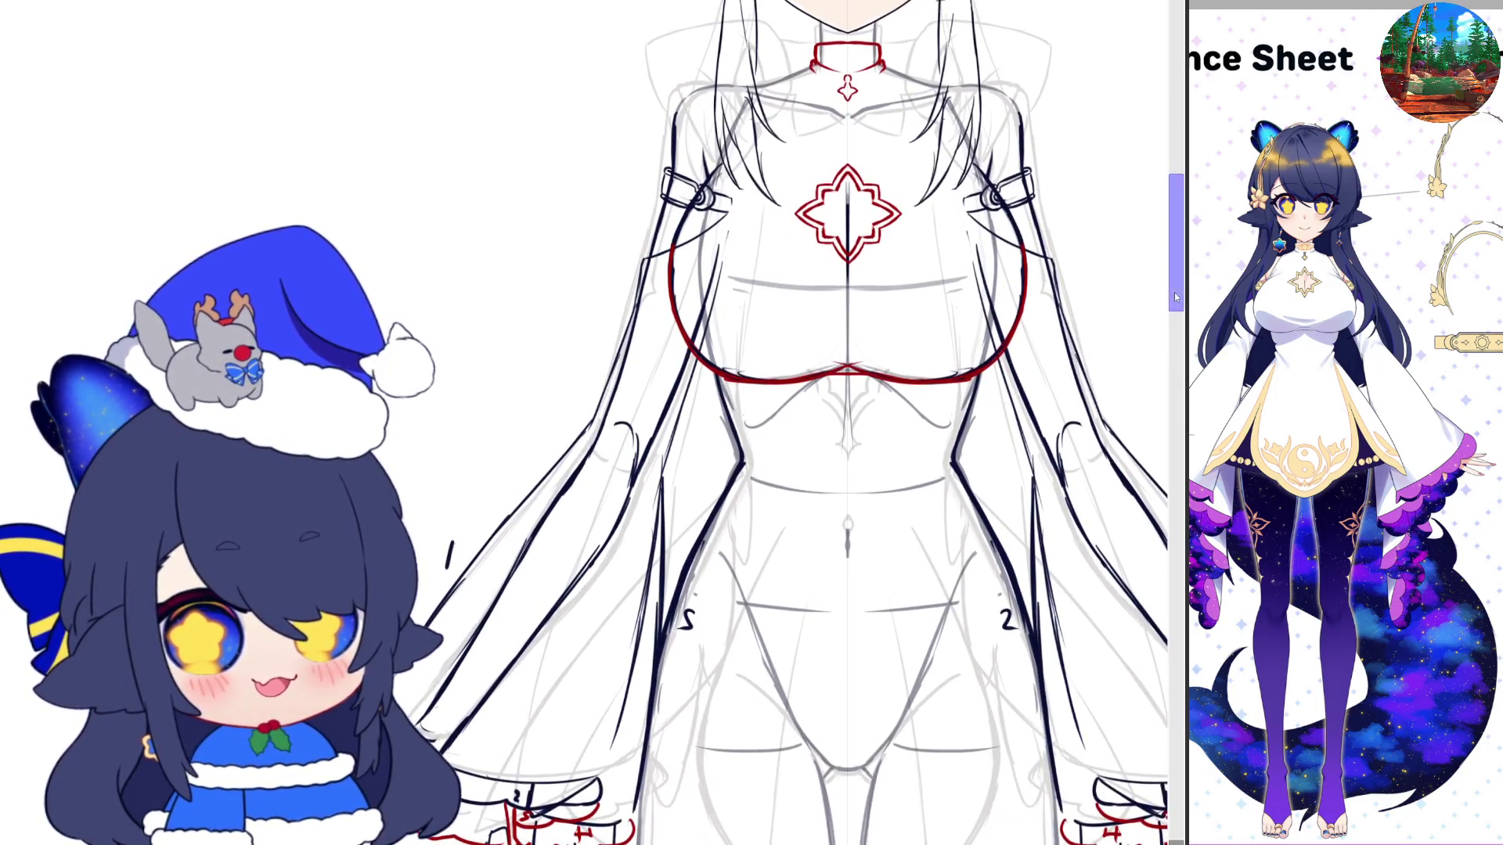